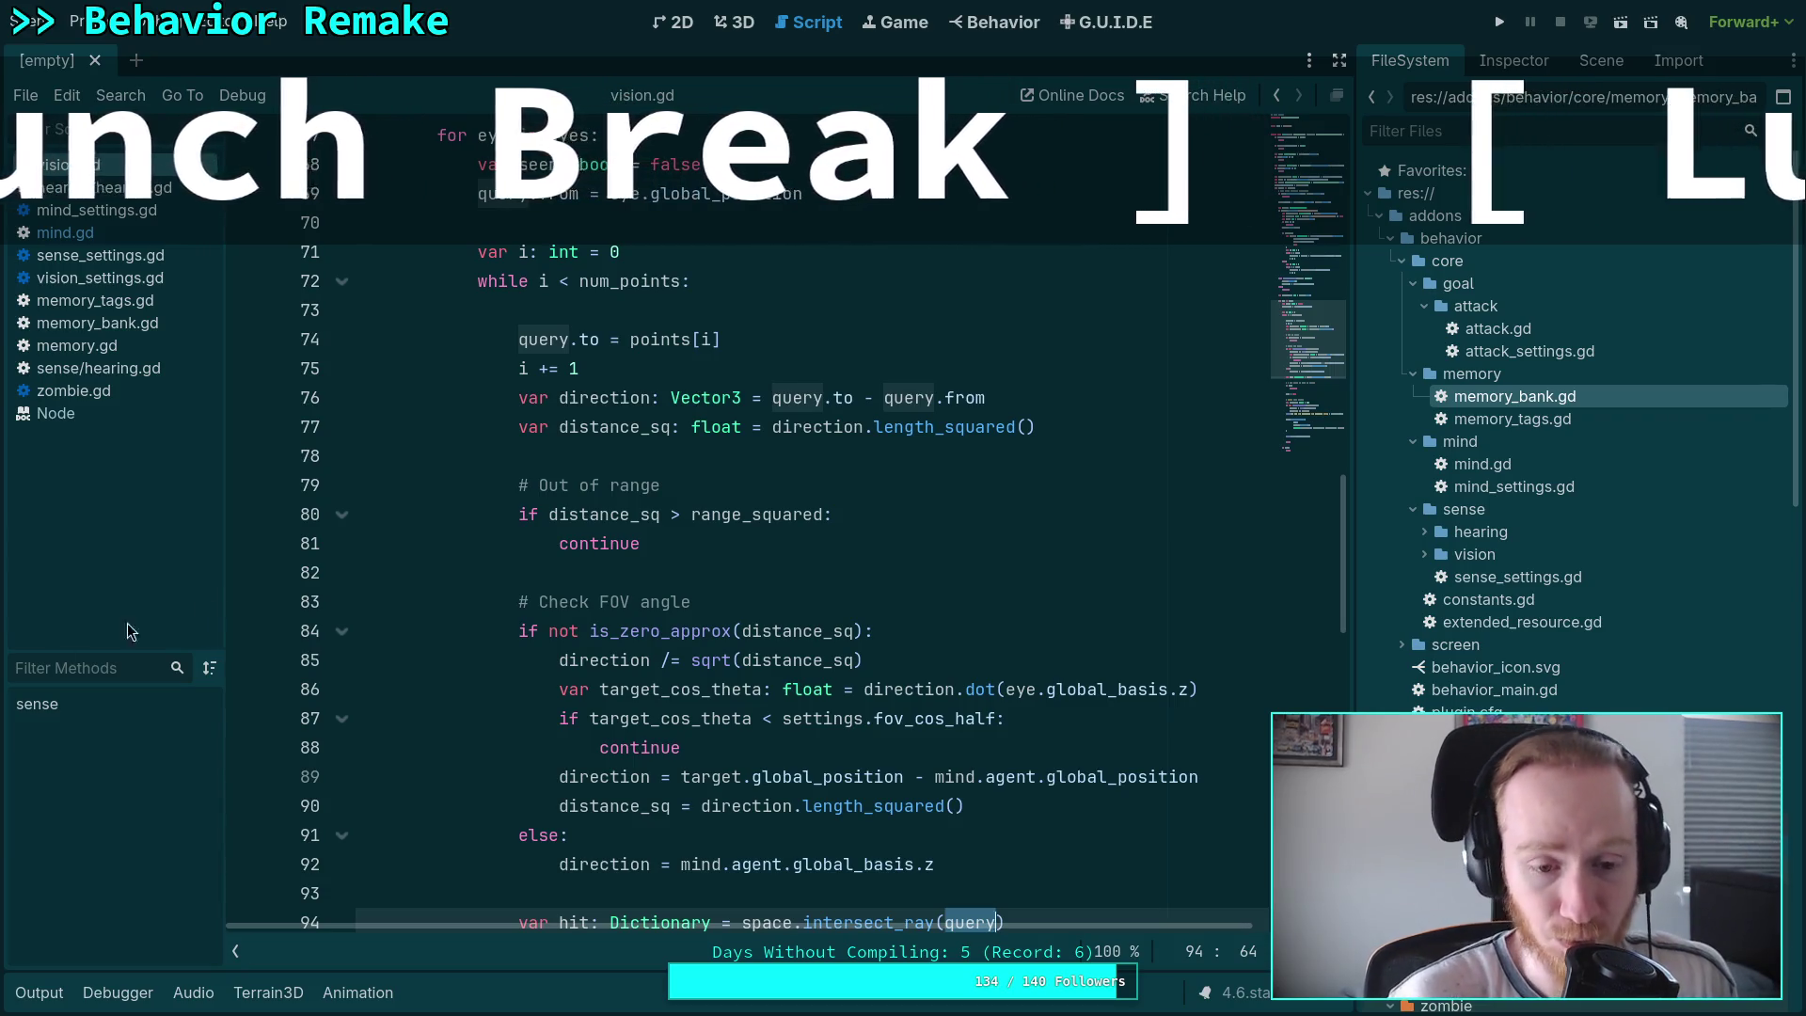
- Place the cursor on empty line 82 after the range check and scroll up
left_click(597, 577)
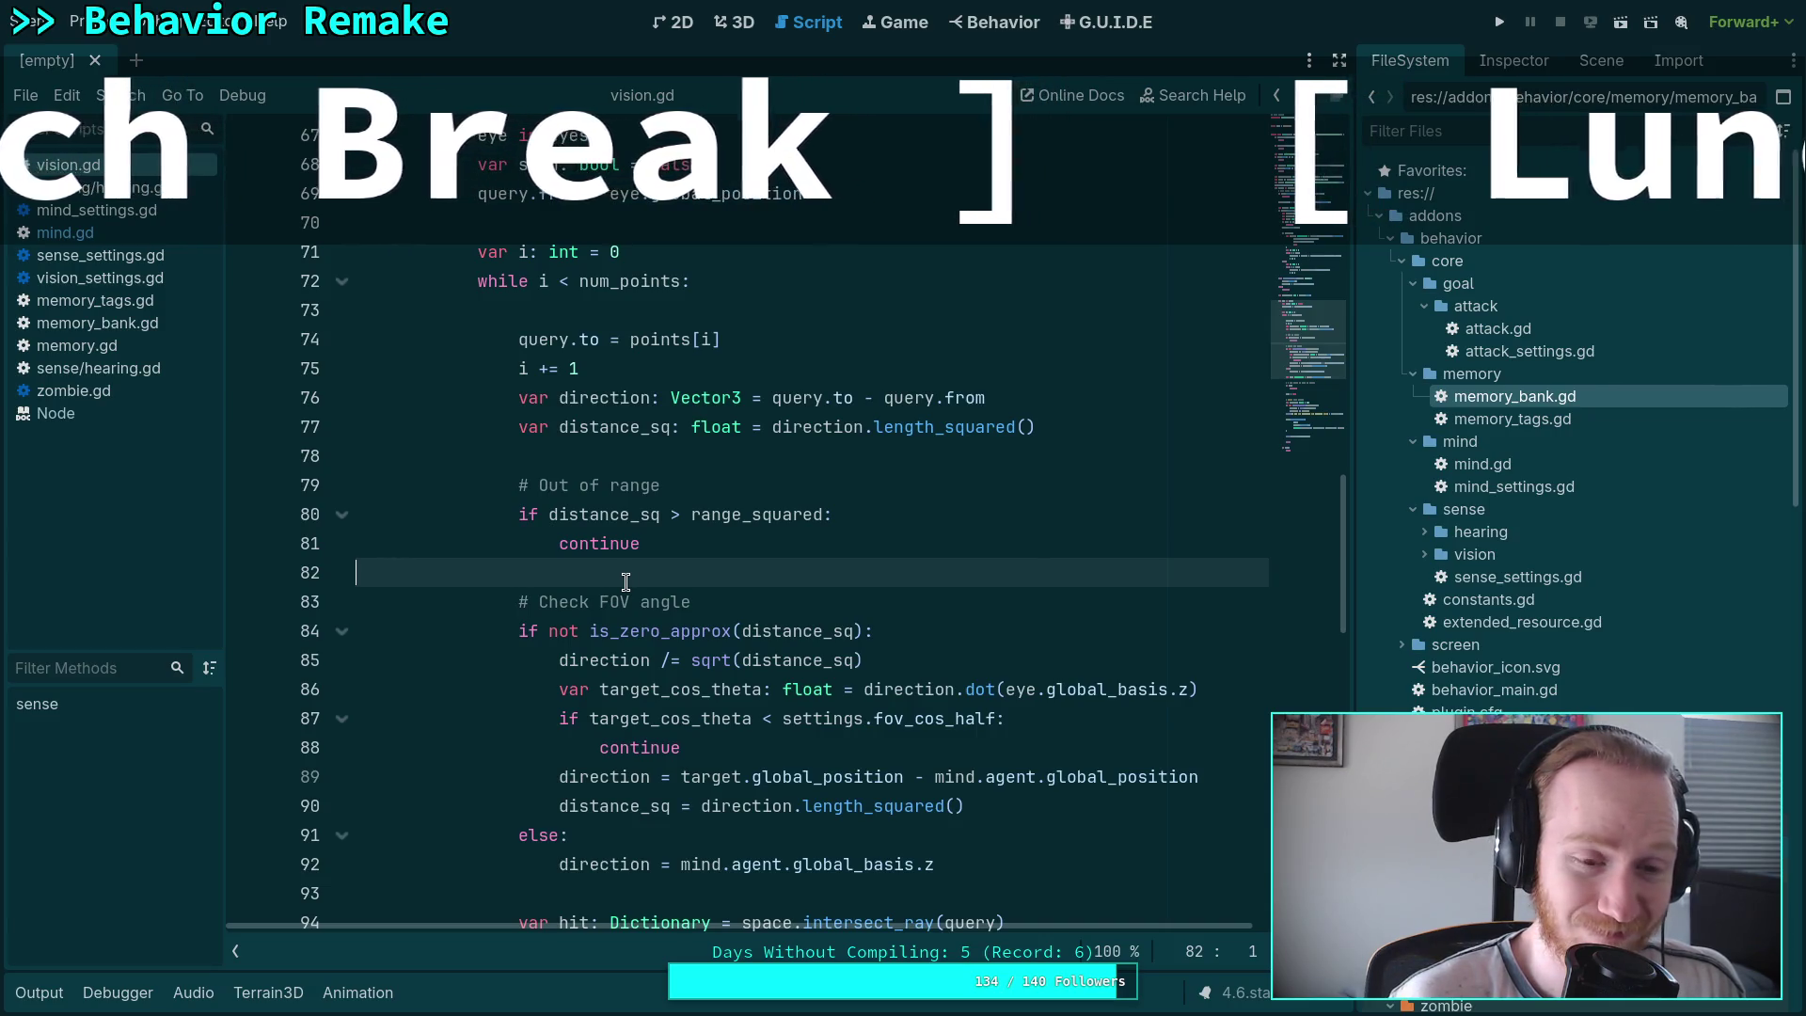
scroll(623, 579, "up", 4)
scroll(622, 575, "up", 6)
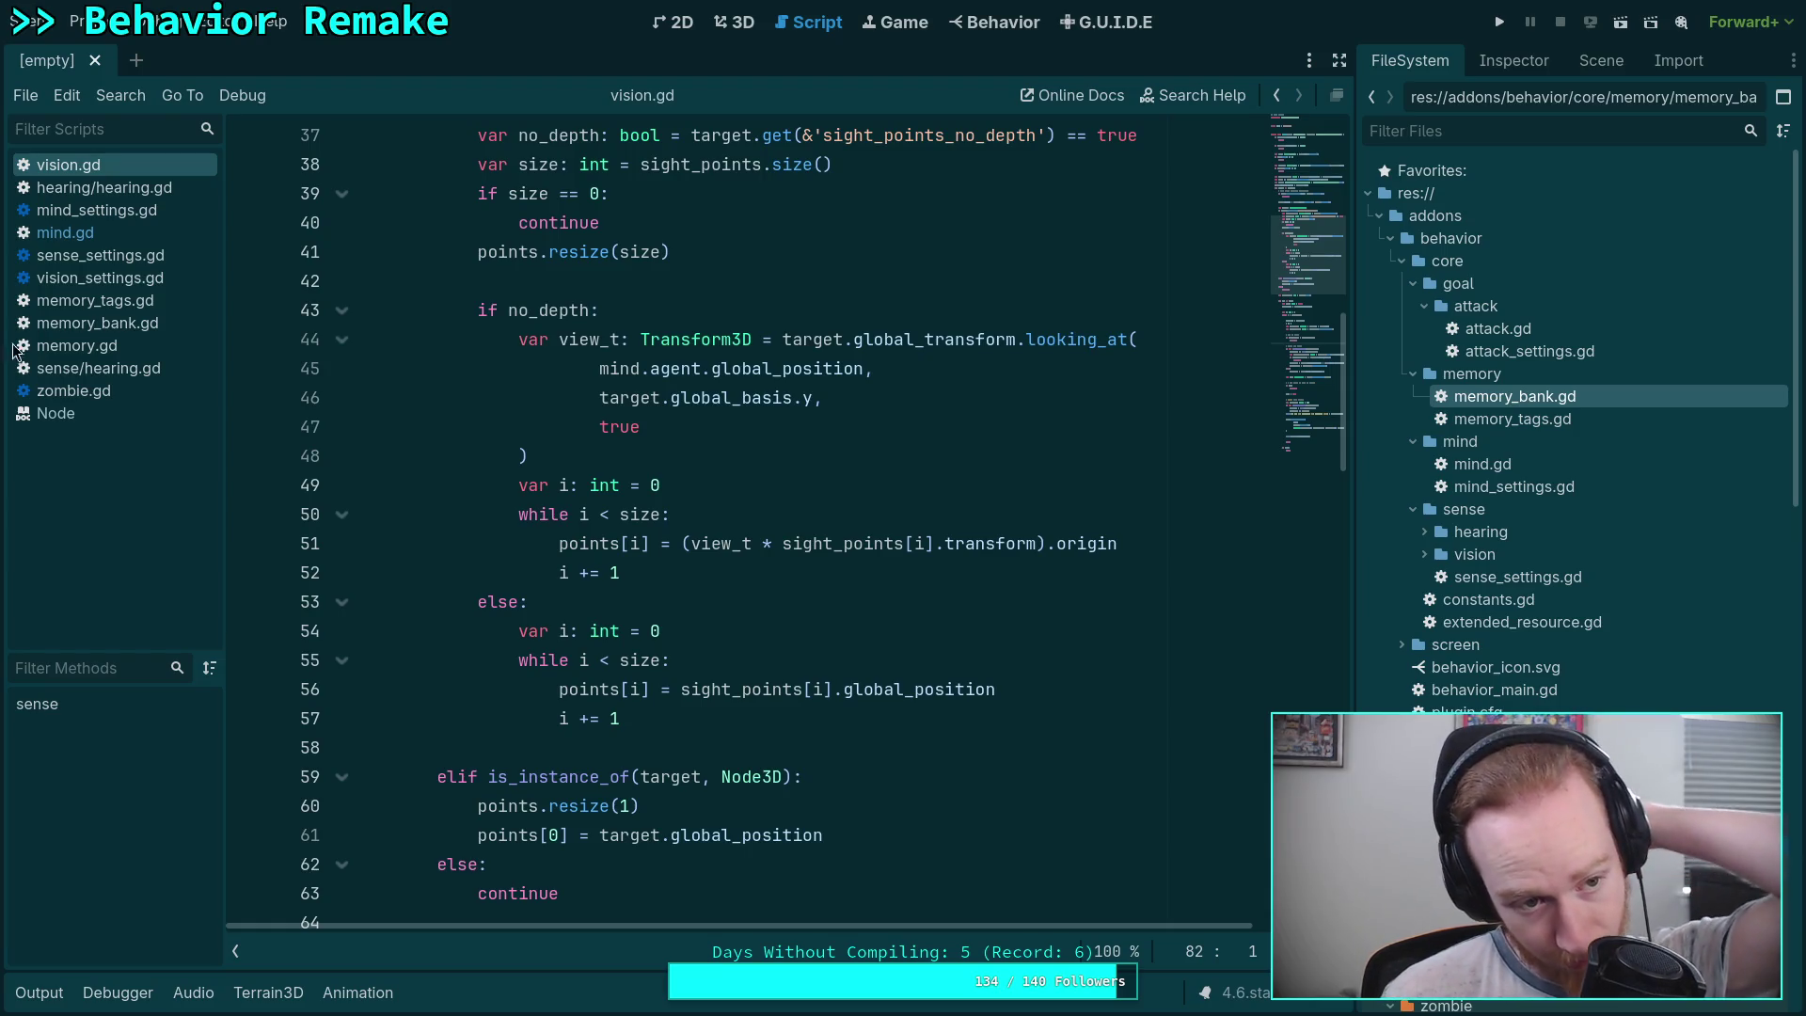
- Open mind.gd and inspect its vision-event processing loop and the Vector3 documentation on line 45
left_click(93, 234)
mouse_move(1247, 636)
left_mouse_down()
mouse_move(1163, 633)
mouse_move(395, 428)
left_mouse_up()
left_click(731, 571)
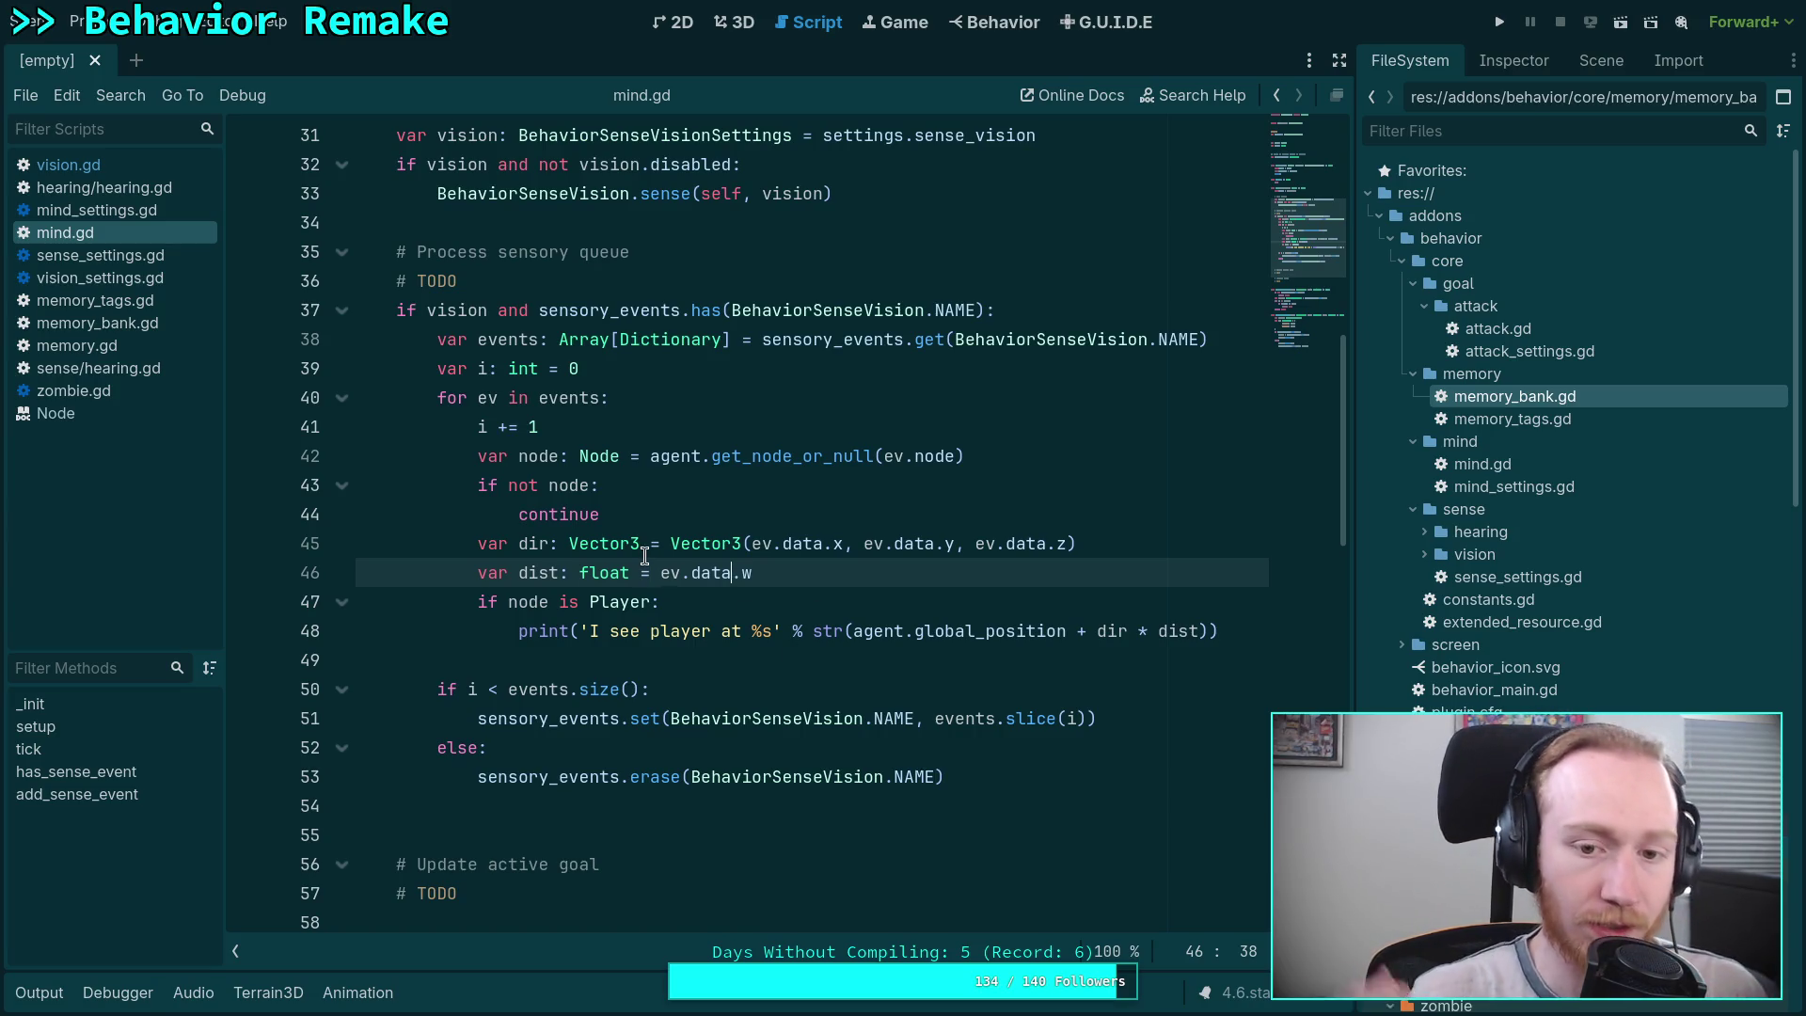
mouse_move(626, 548)
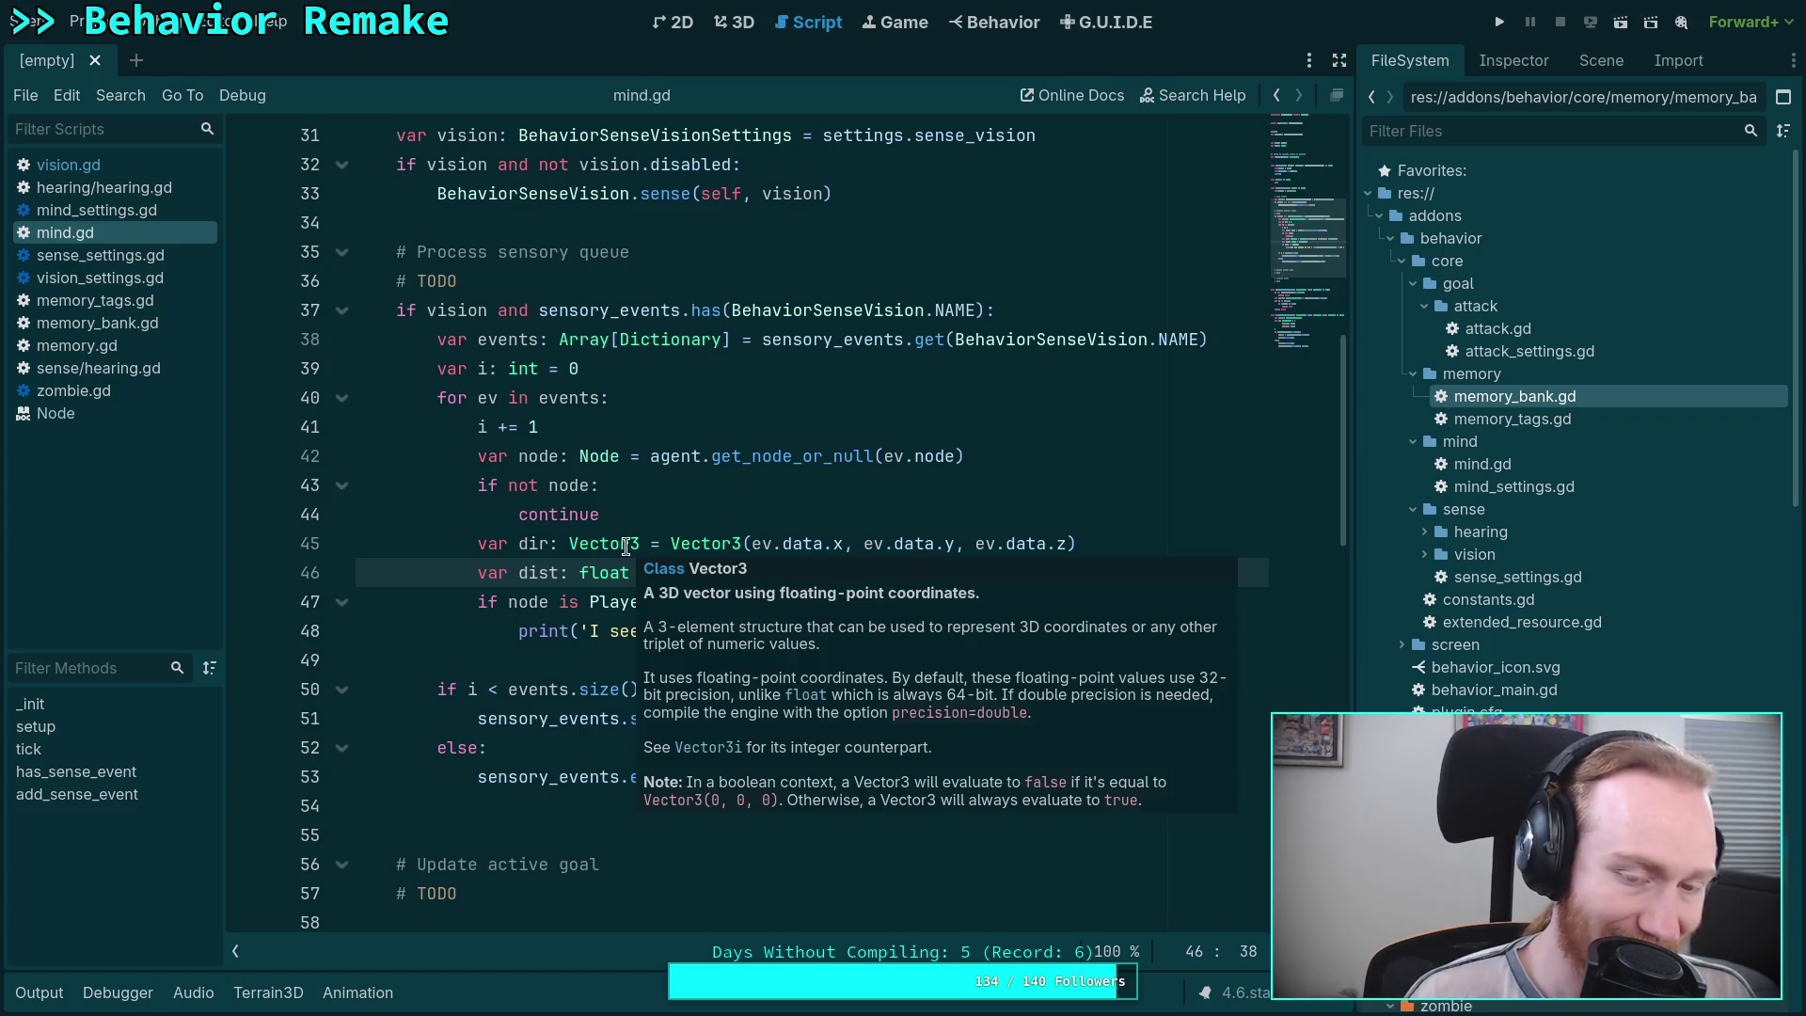
left_click(509, 658)
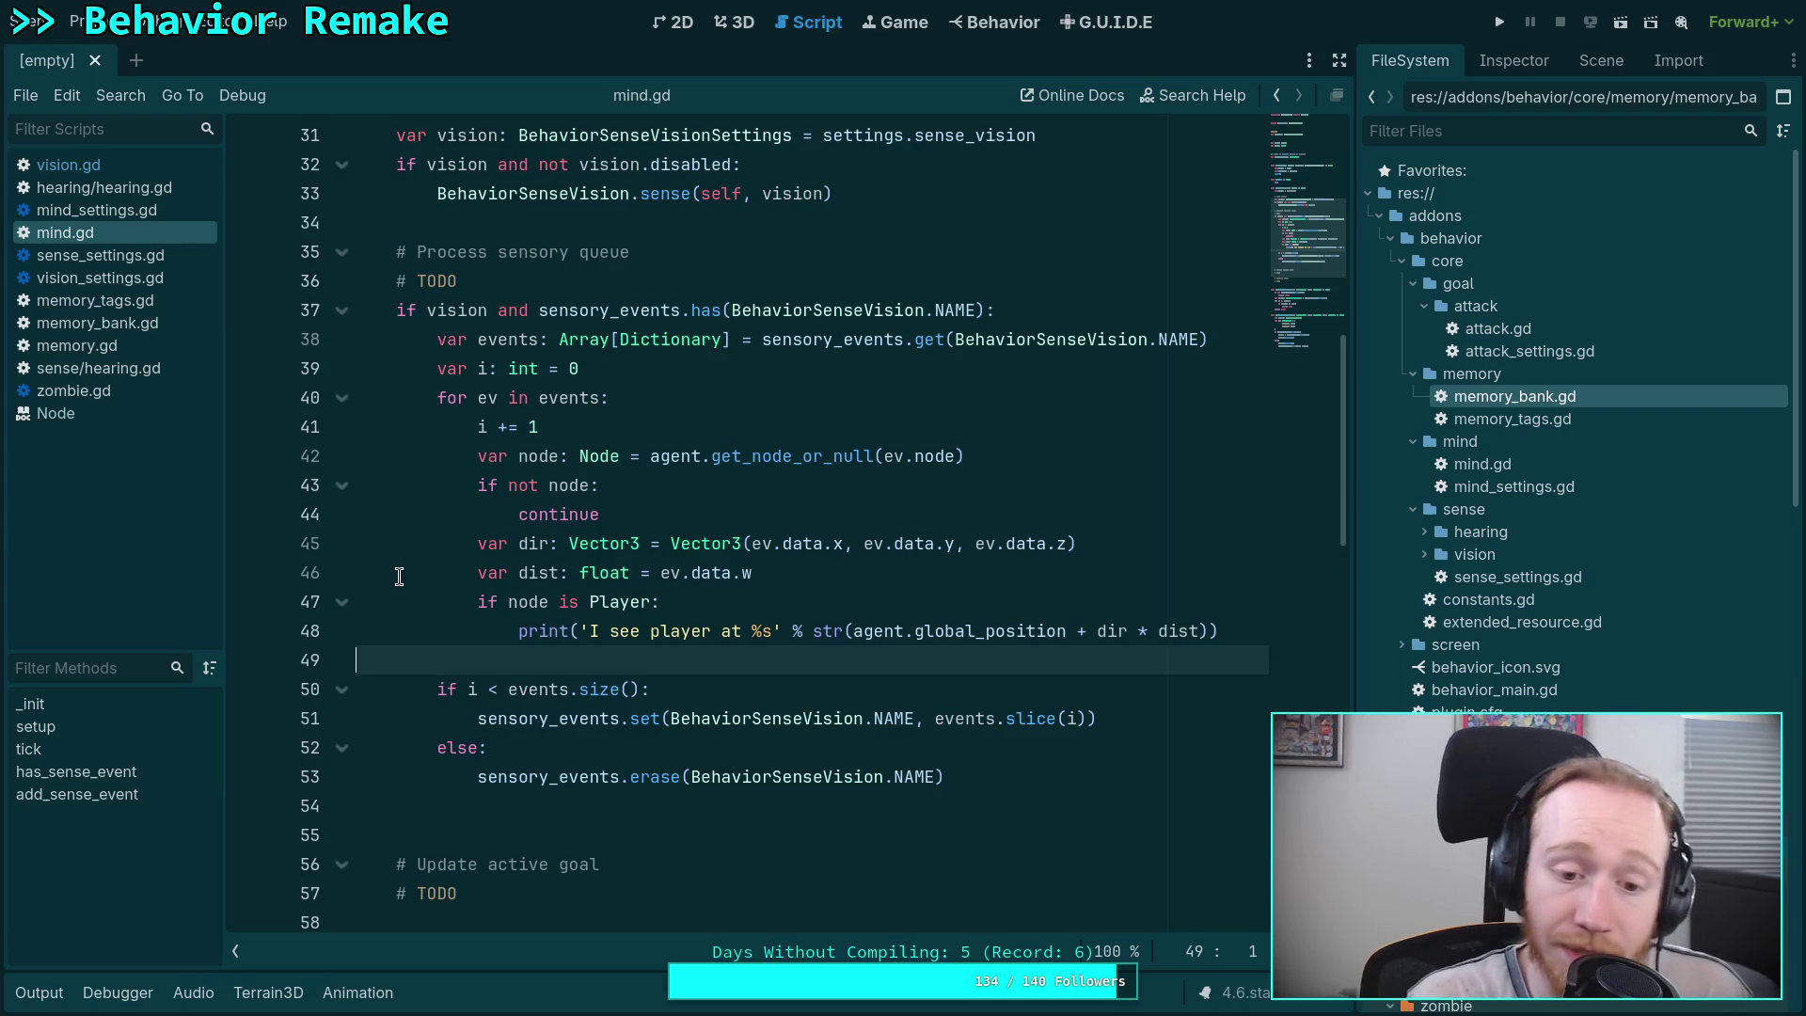
scroll(505, 412, "down", 4)
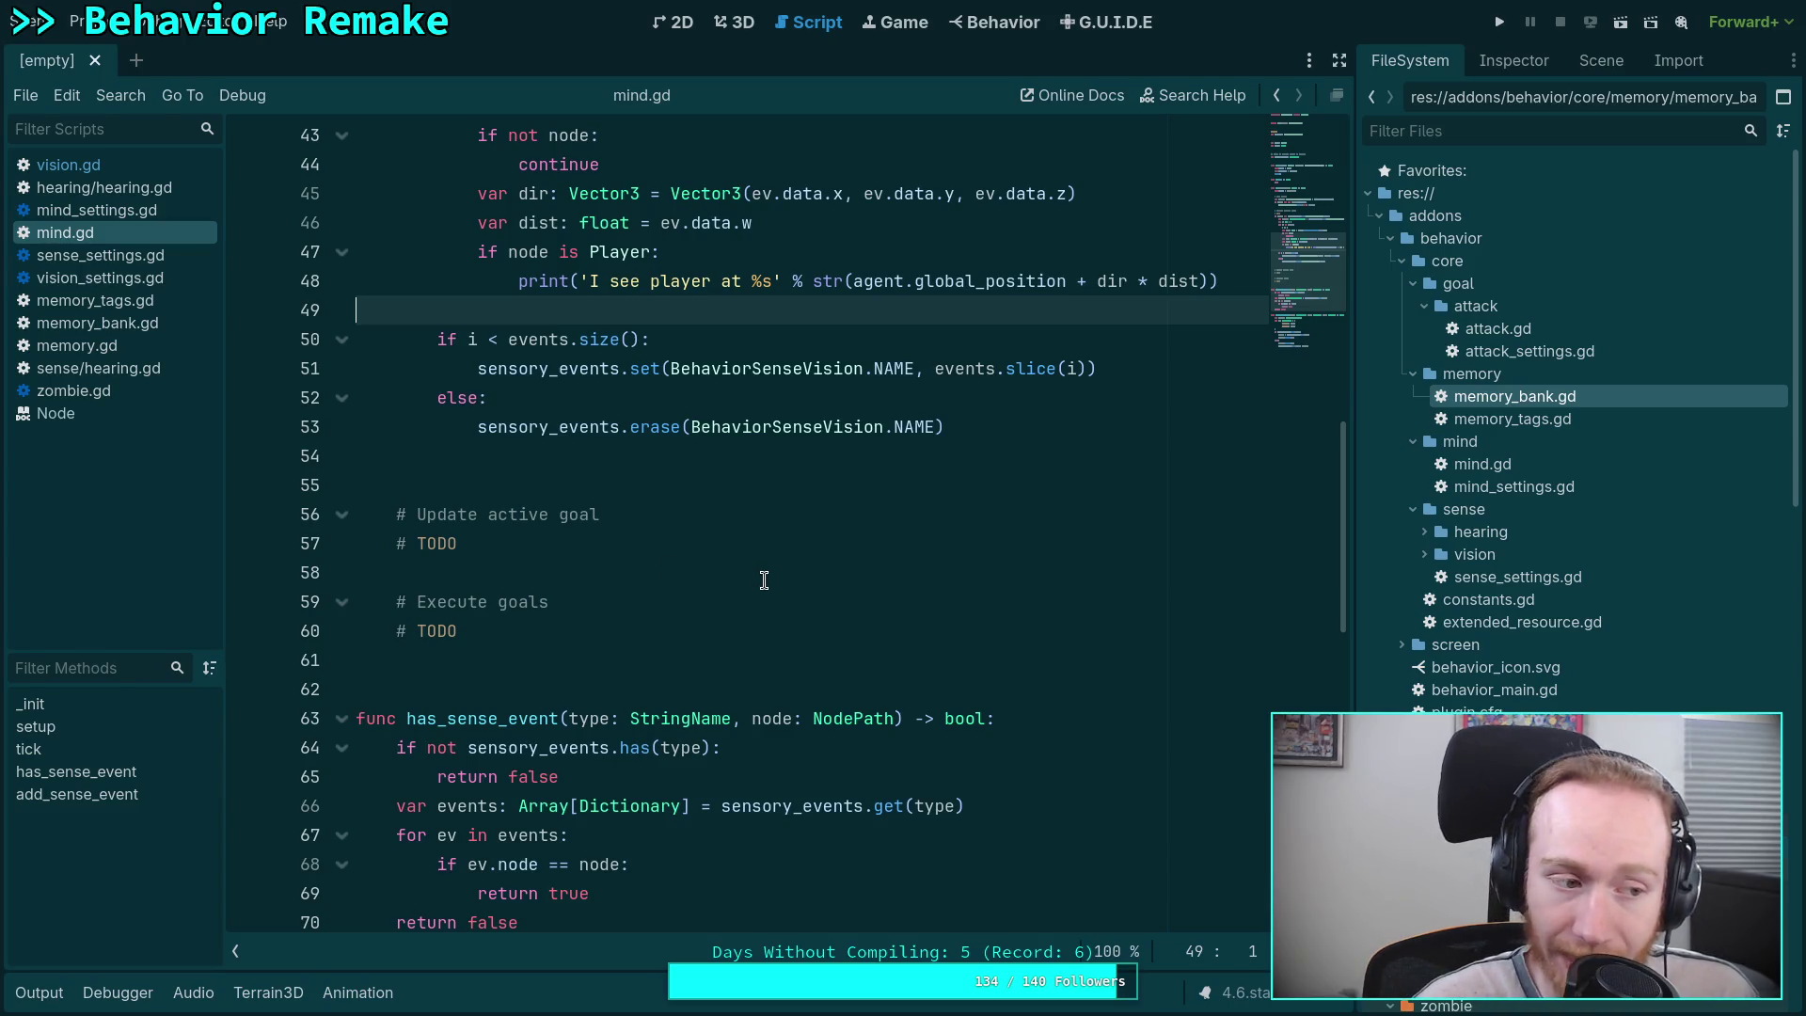
scroll(763, 579, "up", 4)
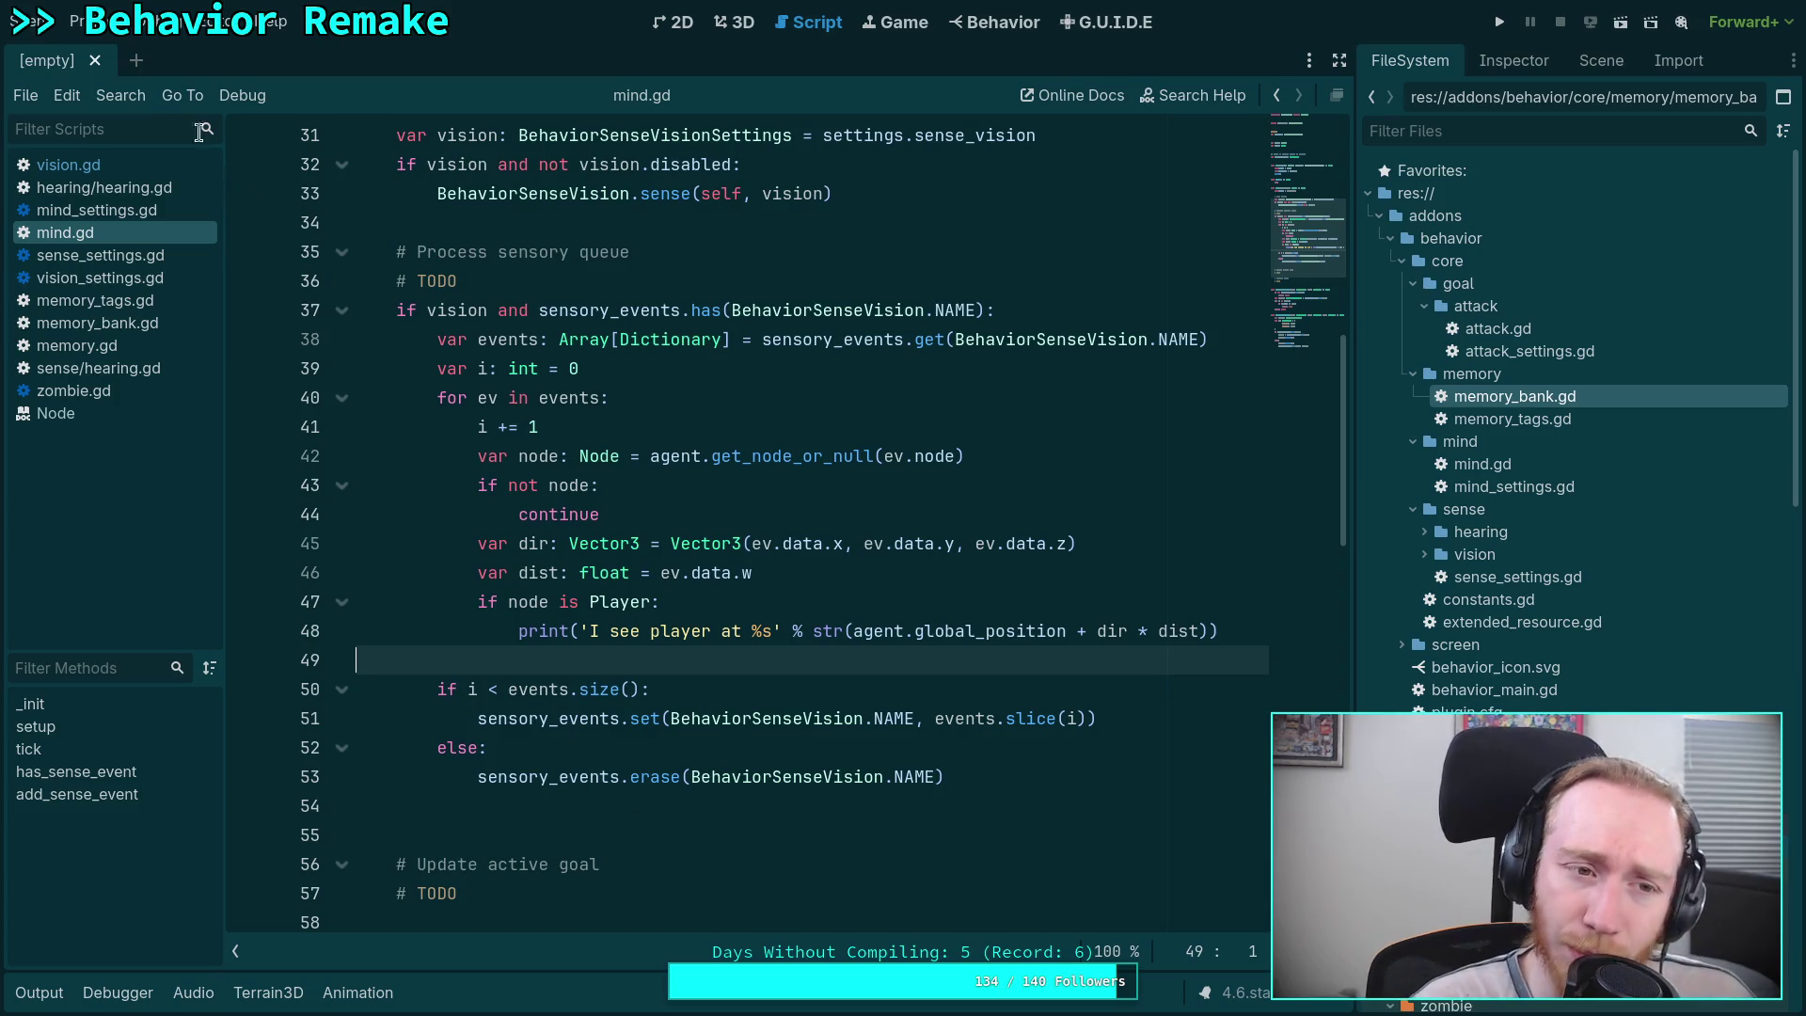
left_click(116, 158)
- Review vision.gd's sense function, selecting the has_sense_event call on line 29
scroll(544, 489, "up", 8)
scroll(689, 611, "down", 6)
scroll(692, 584, "up", 5)
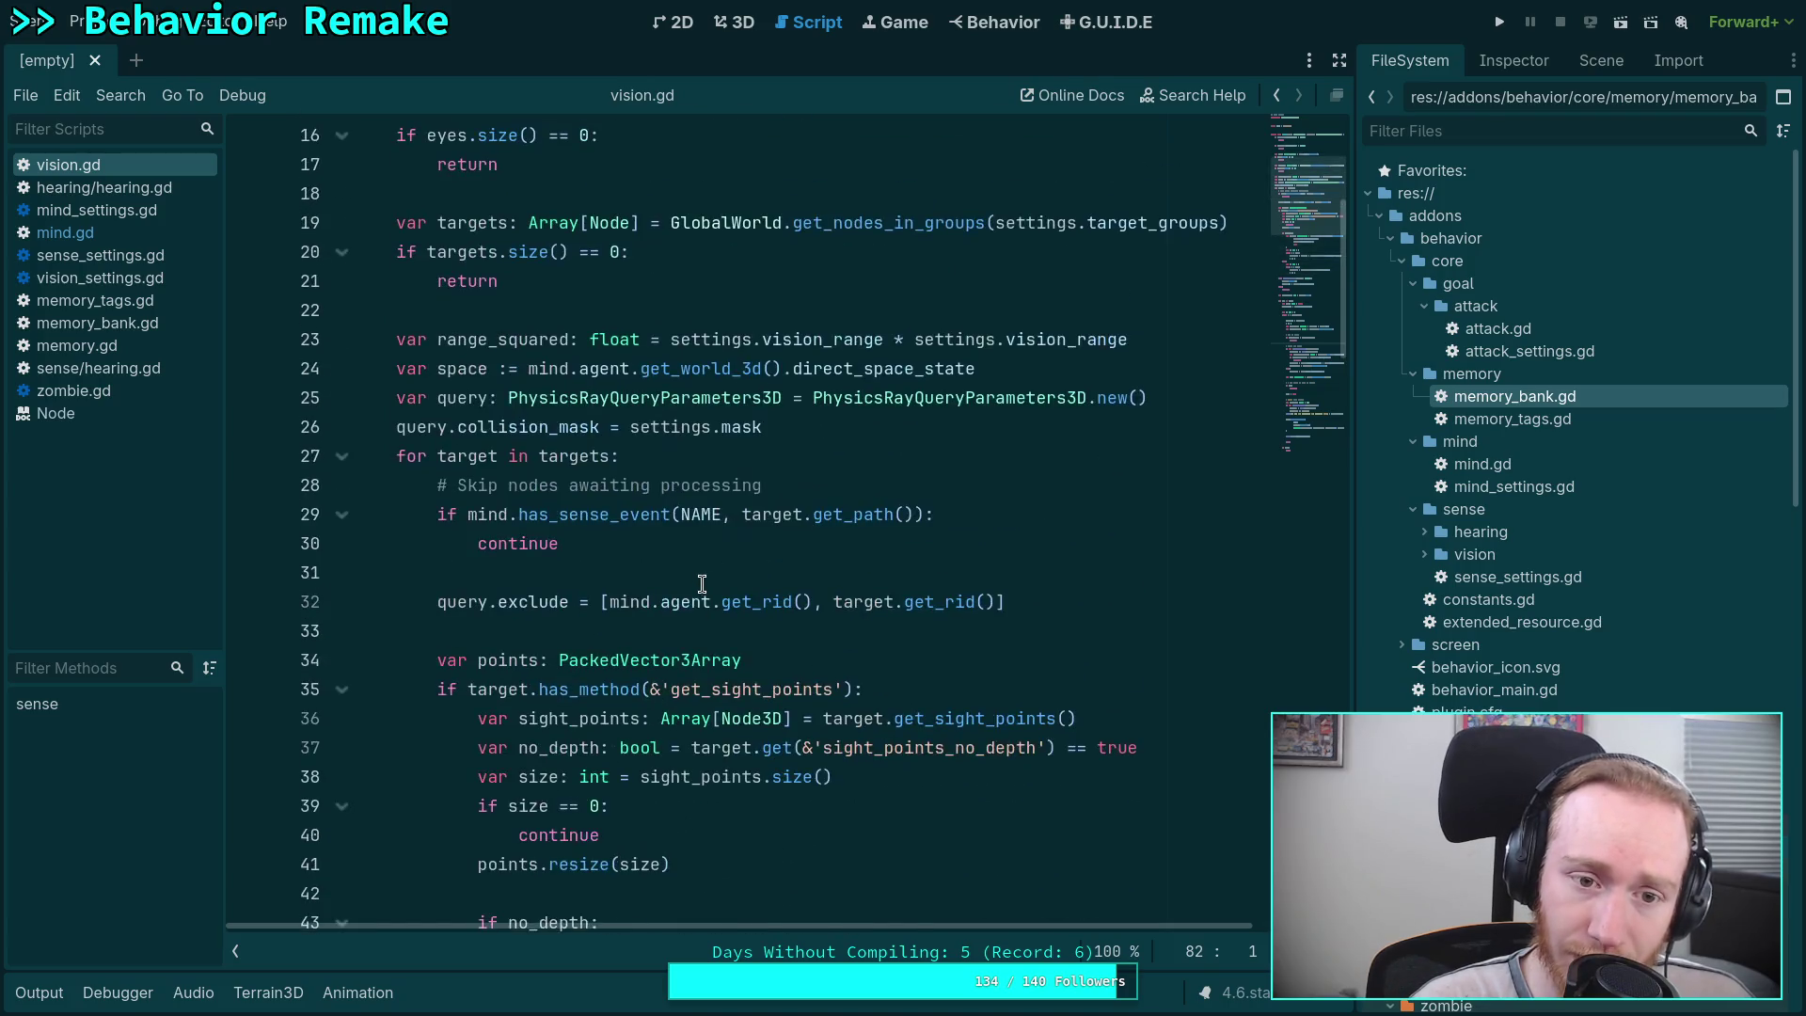
double_click(585, 517)
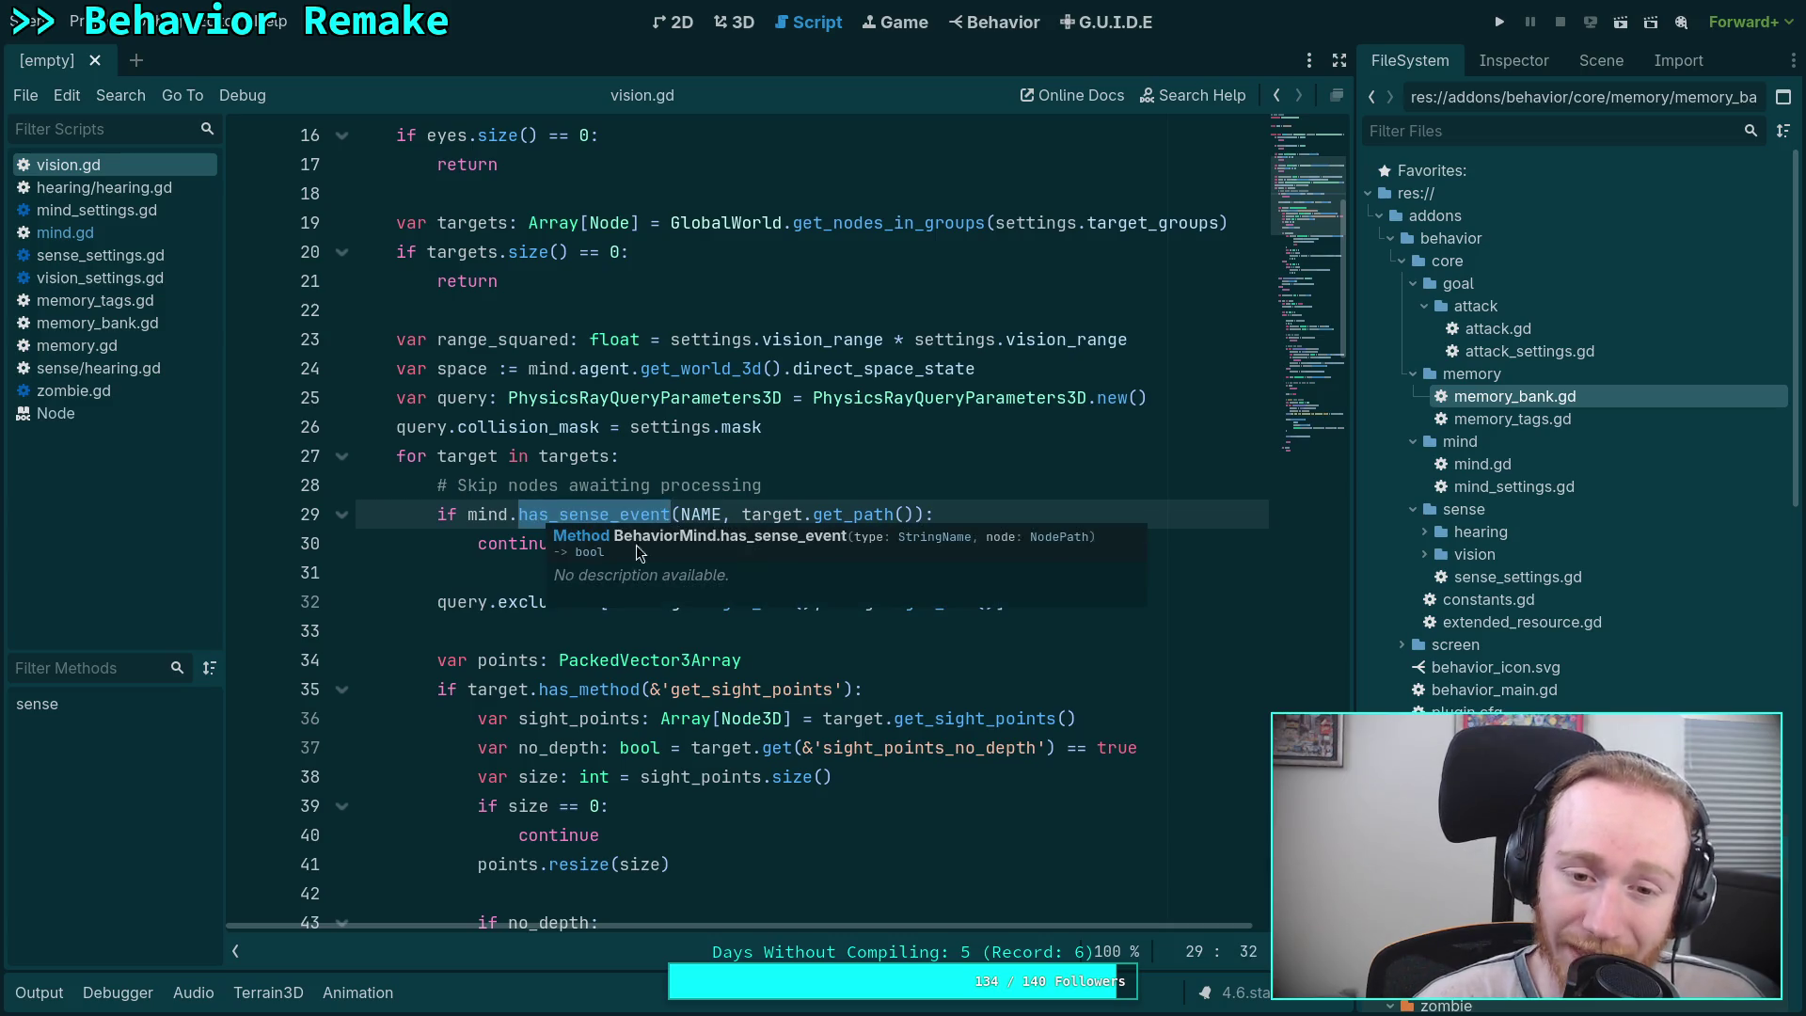
left_click(516, 578)
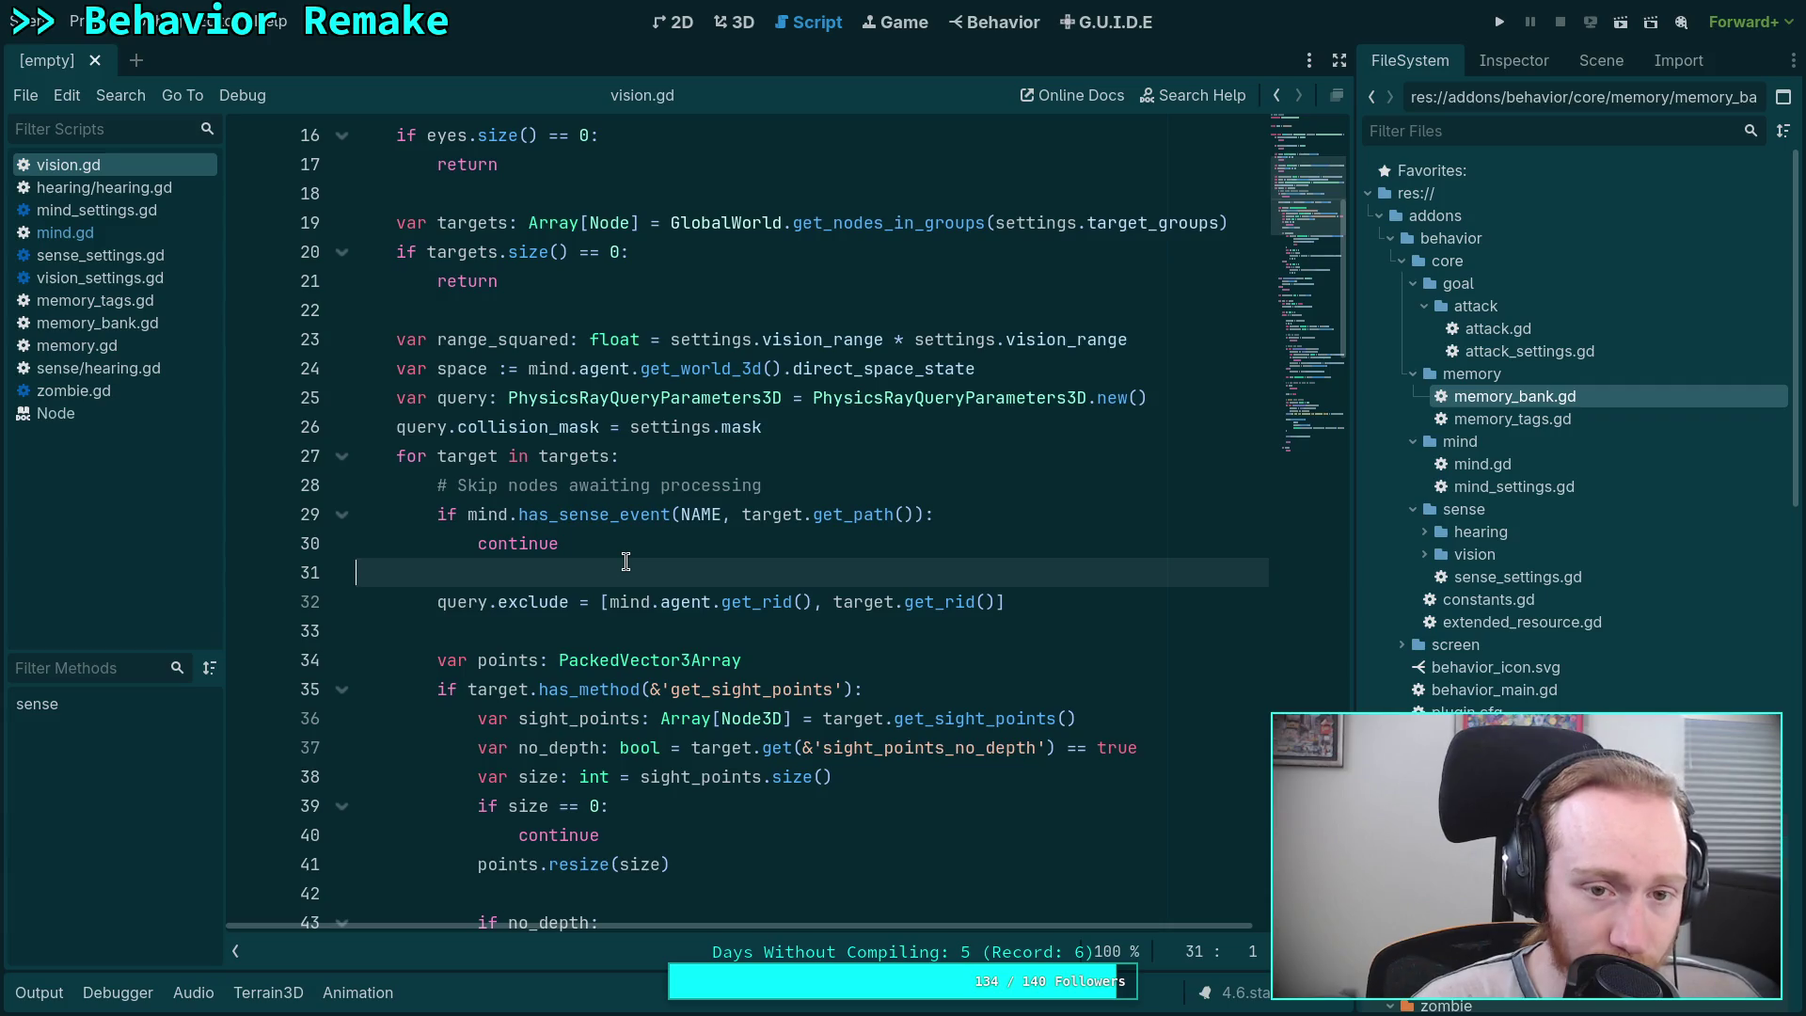
- Jump to the get_nodes_in_groups definition in world.gd, then return to vision.gd line 22
scroll(885, 513, "up", 3)
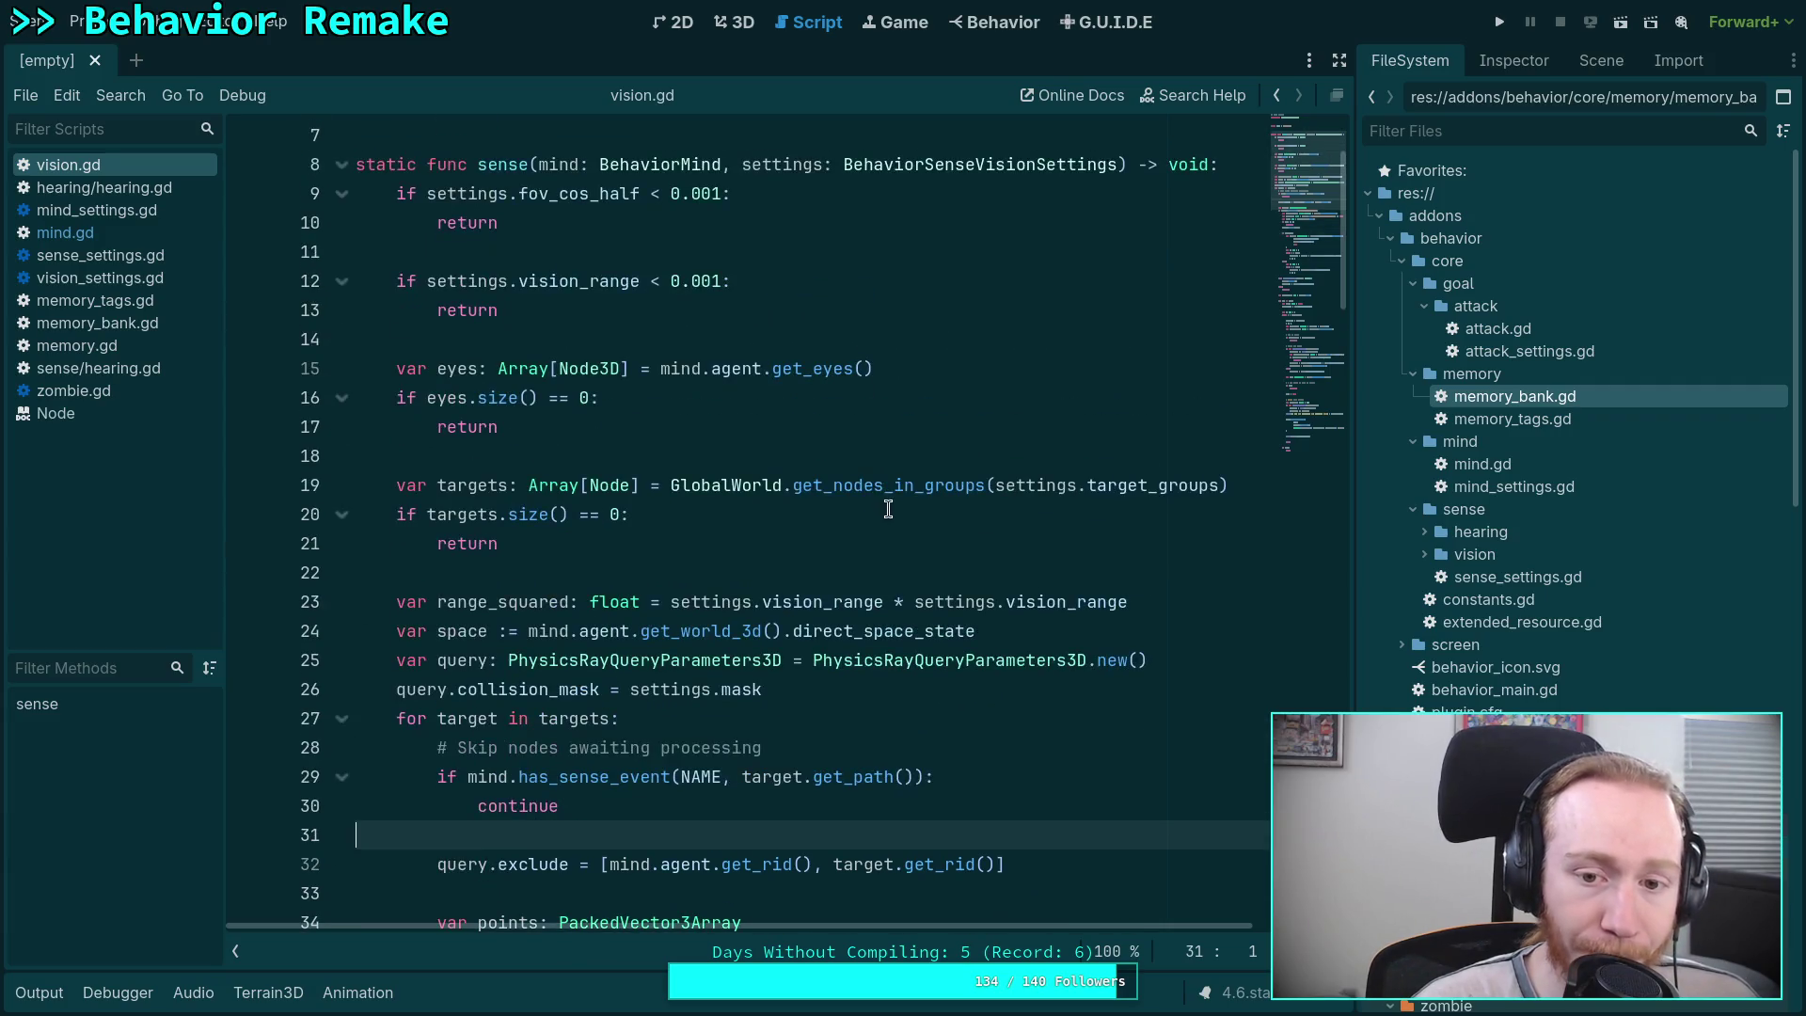
mouse_move(915, 480)
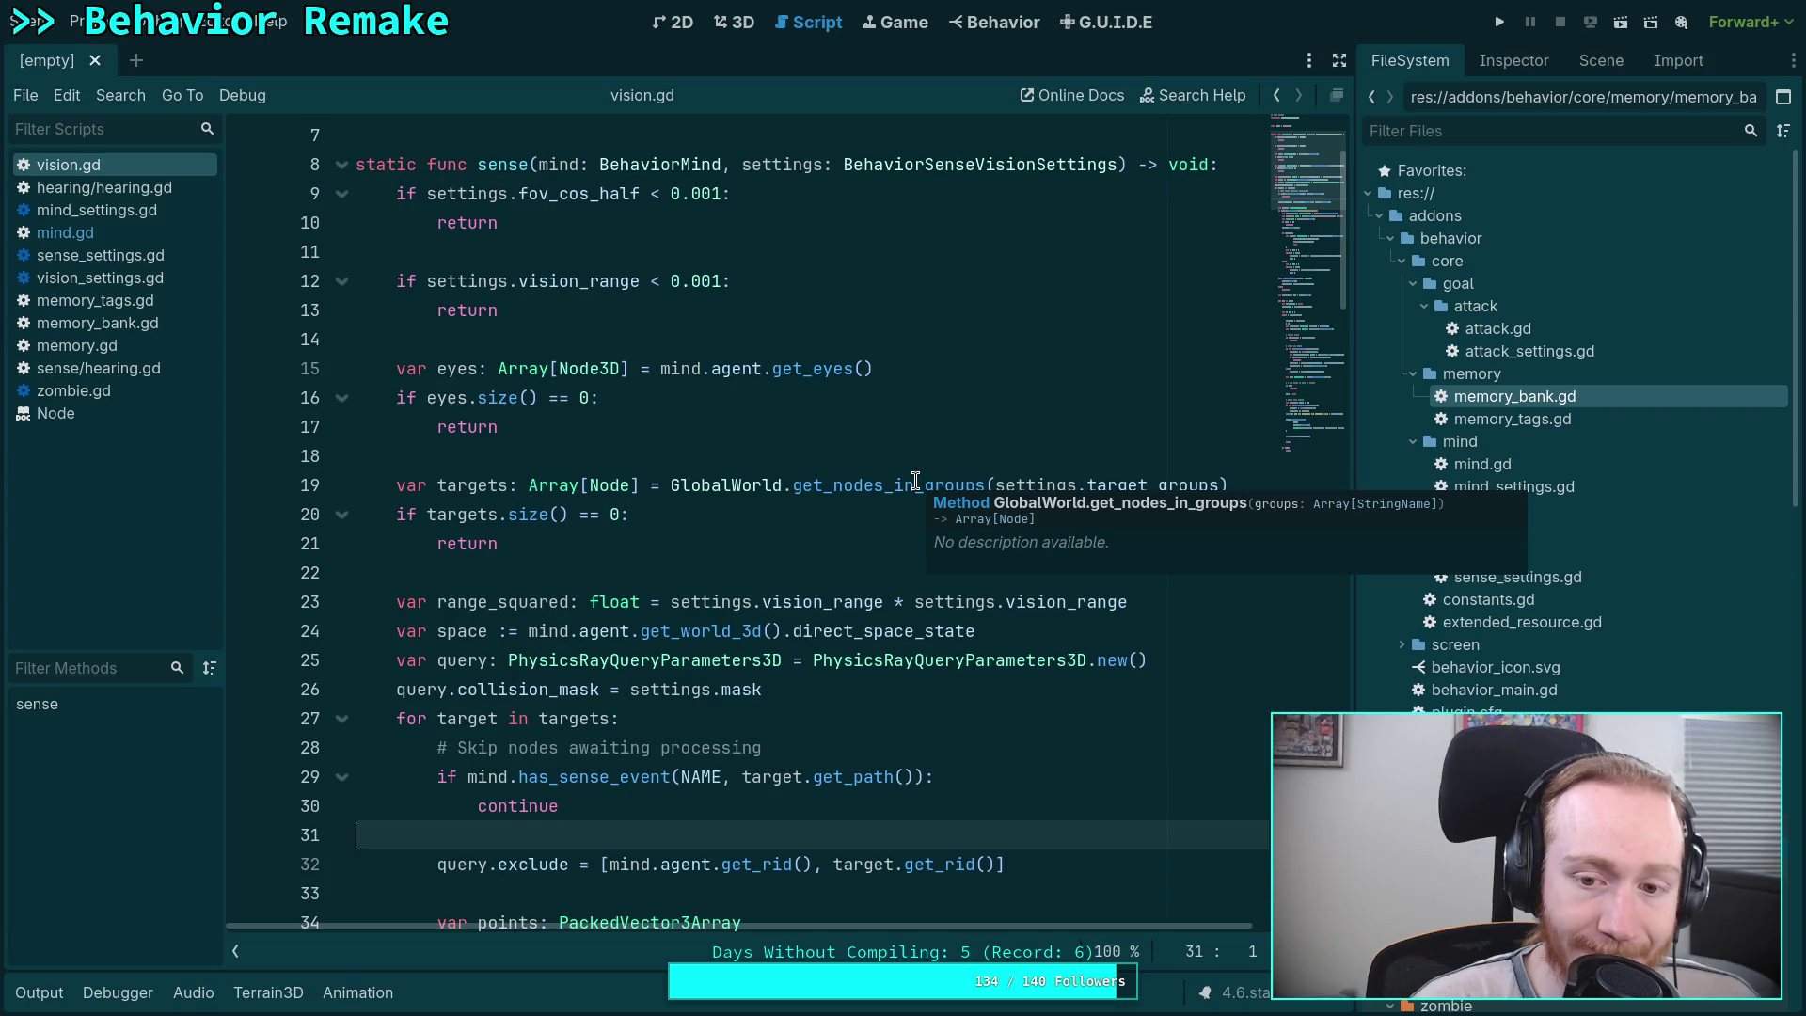
double_click(915, 480)
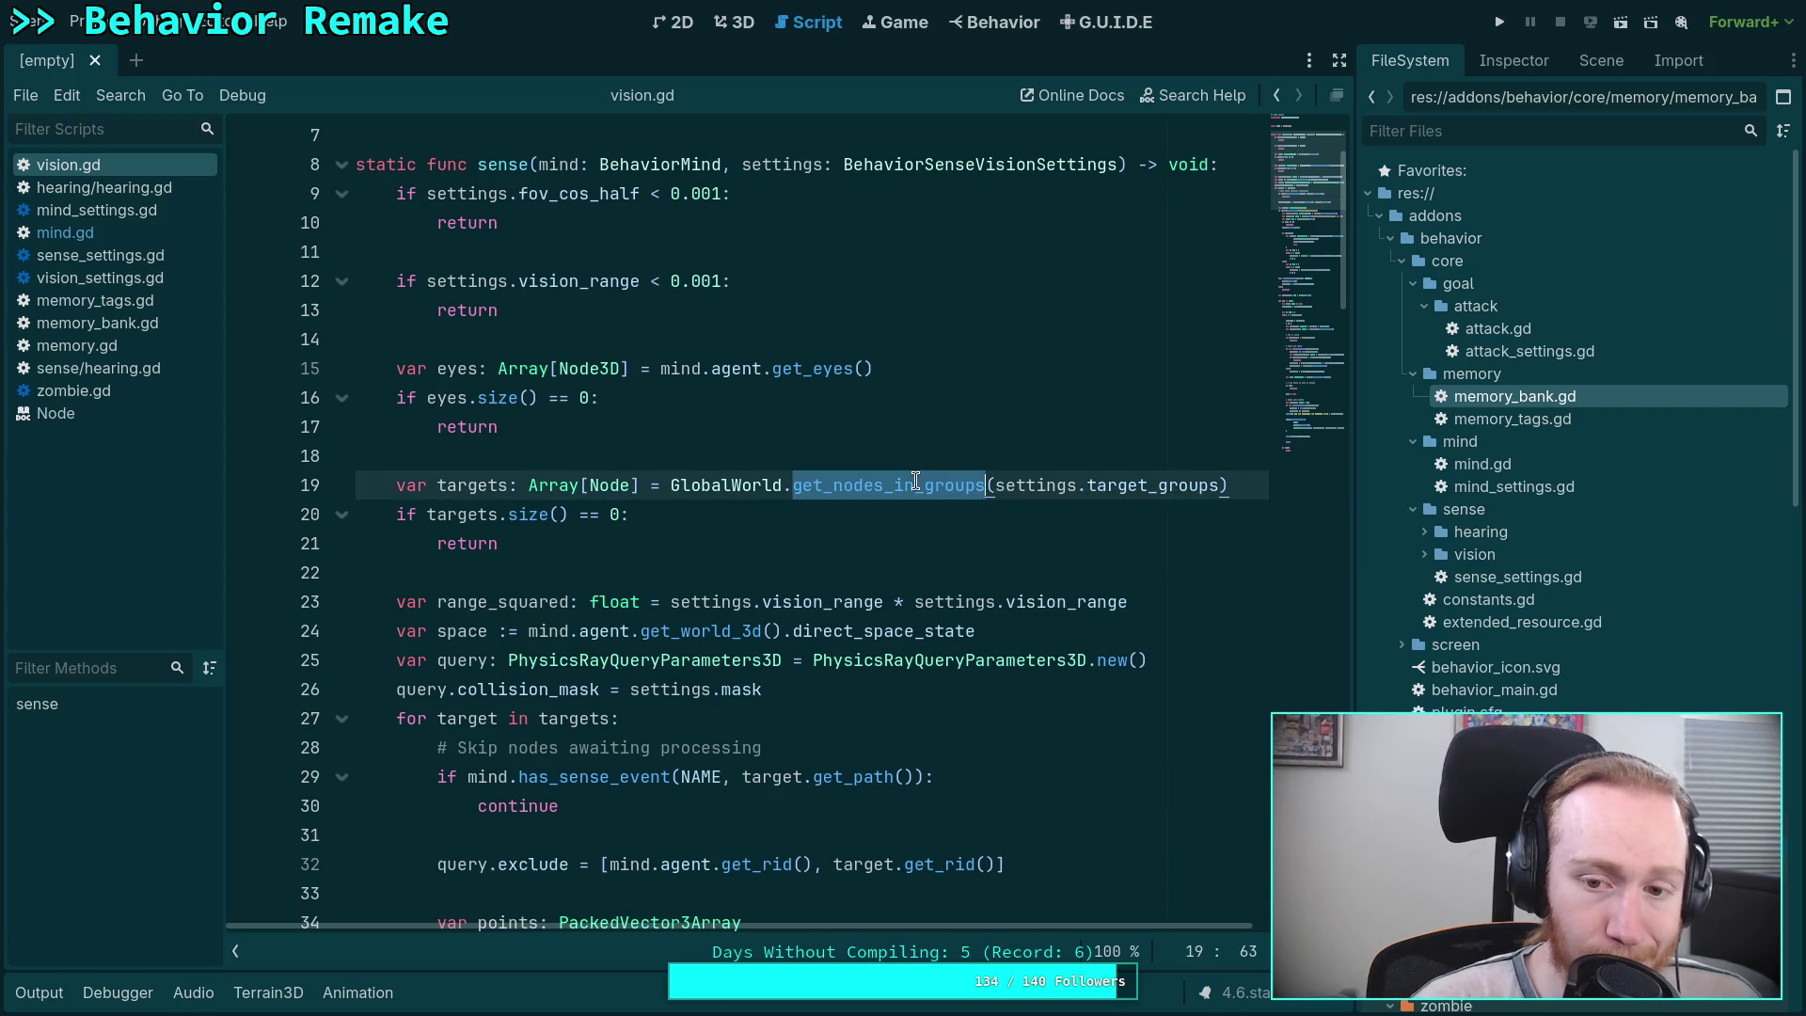
left_click(783, 574)
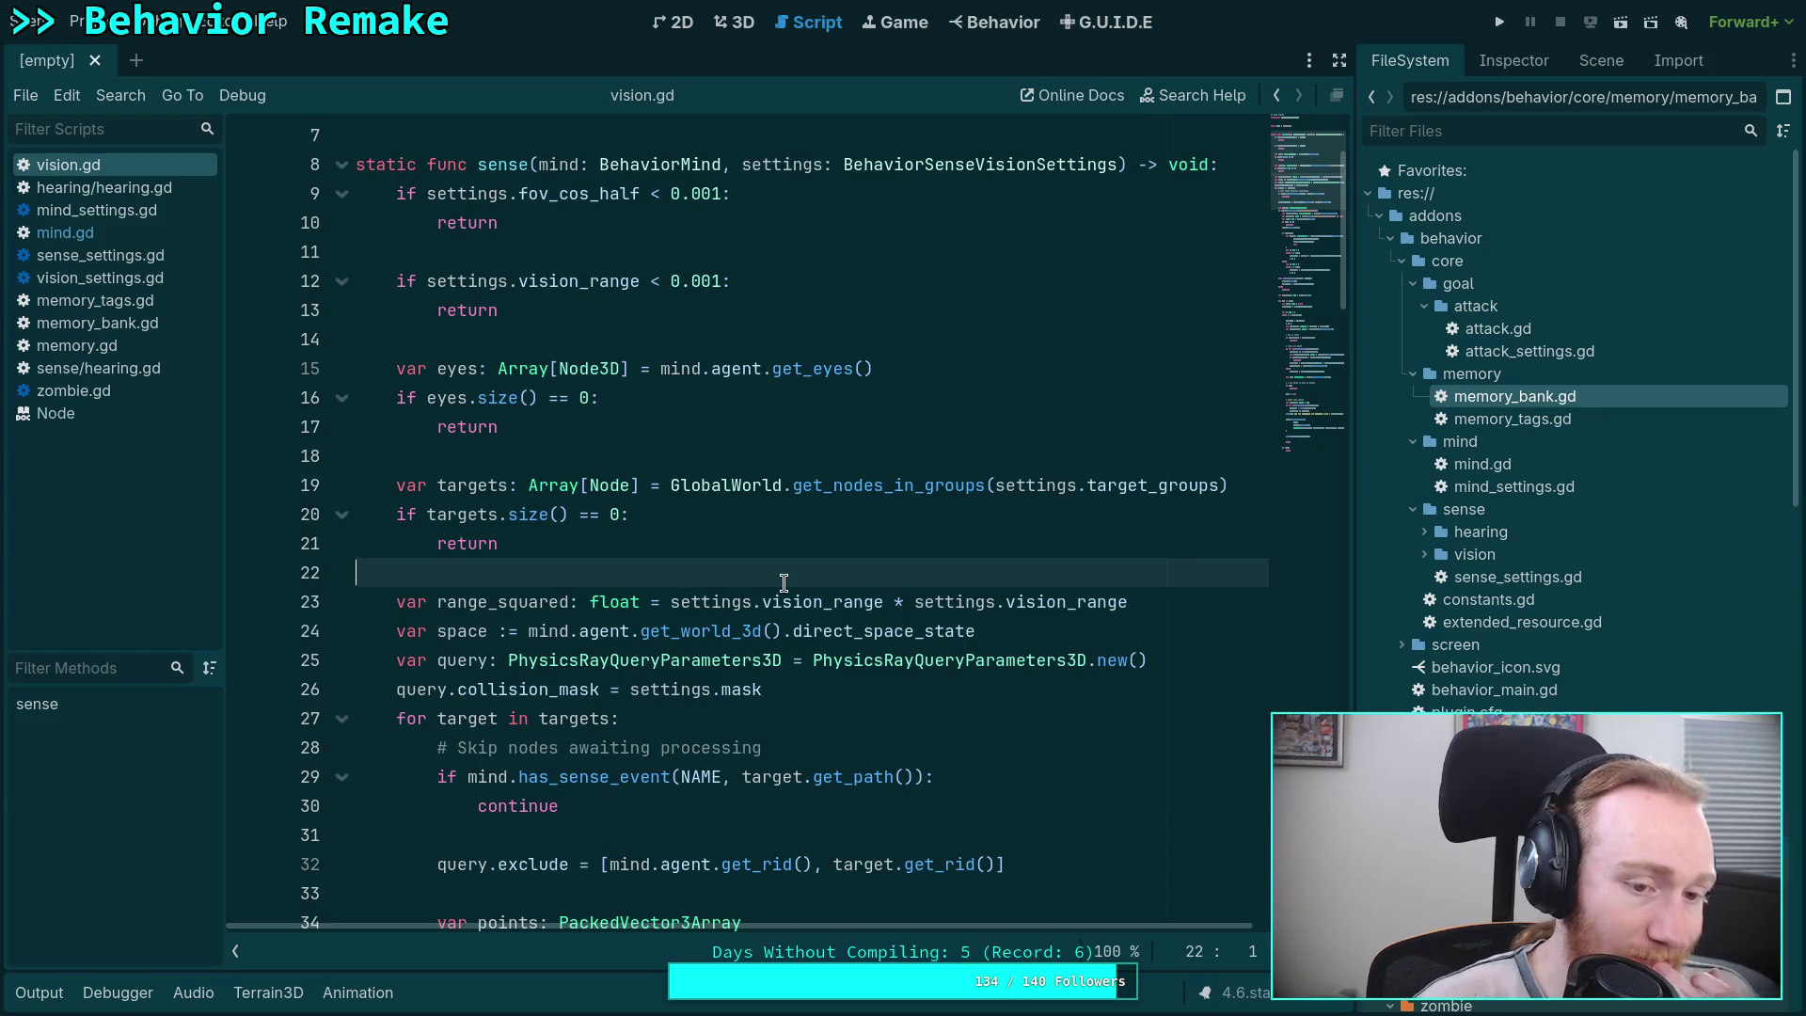
left_click(844, 486)
right_click(844, 487)
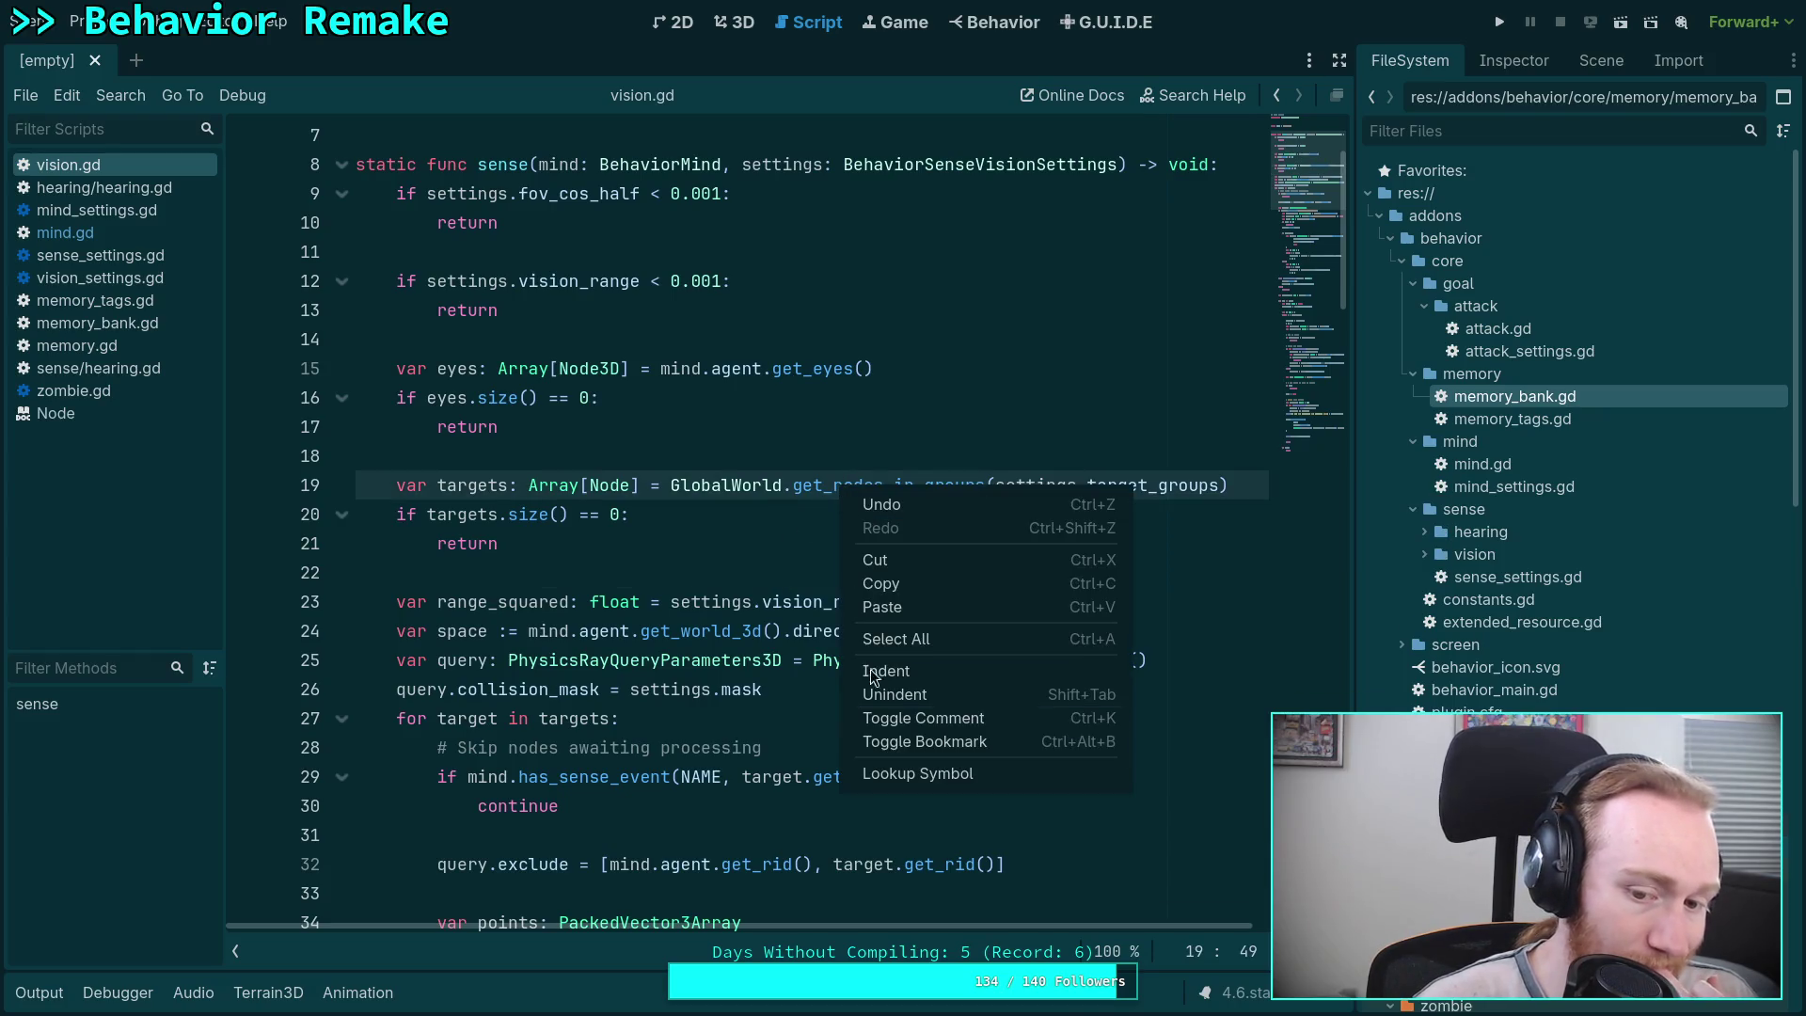
left_click(894, 777)
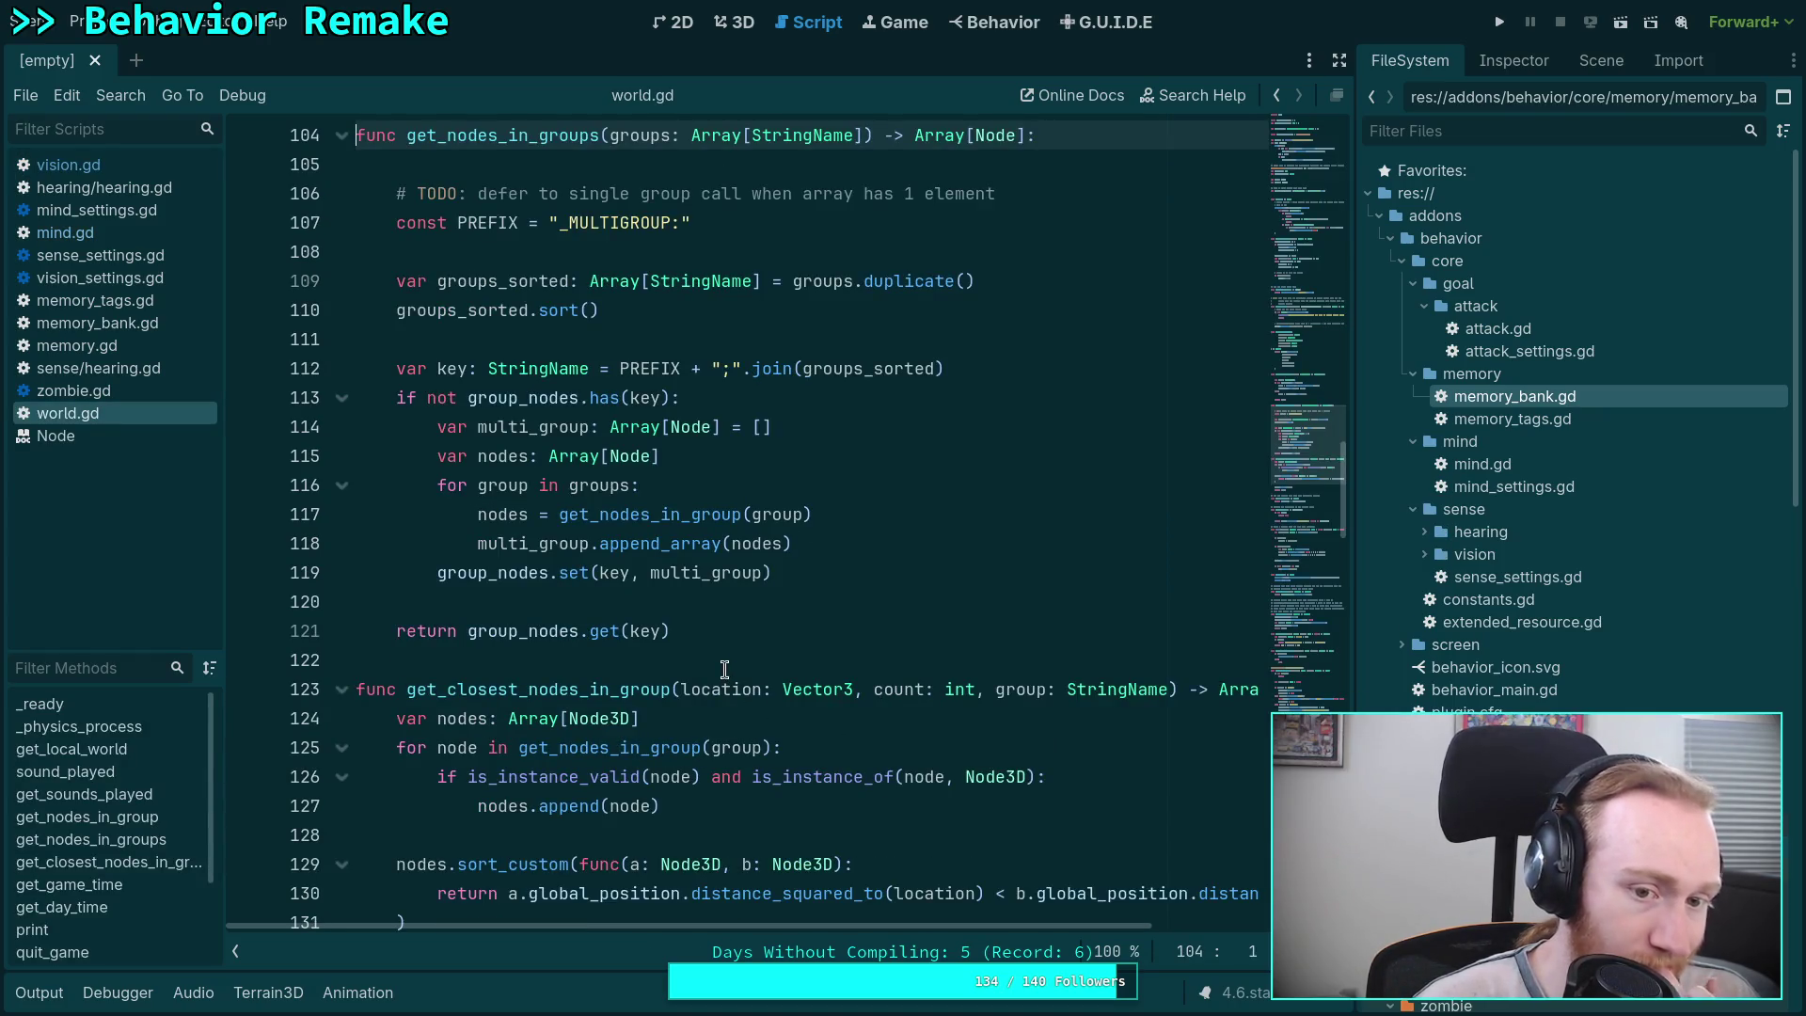
left_click(79, 168)
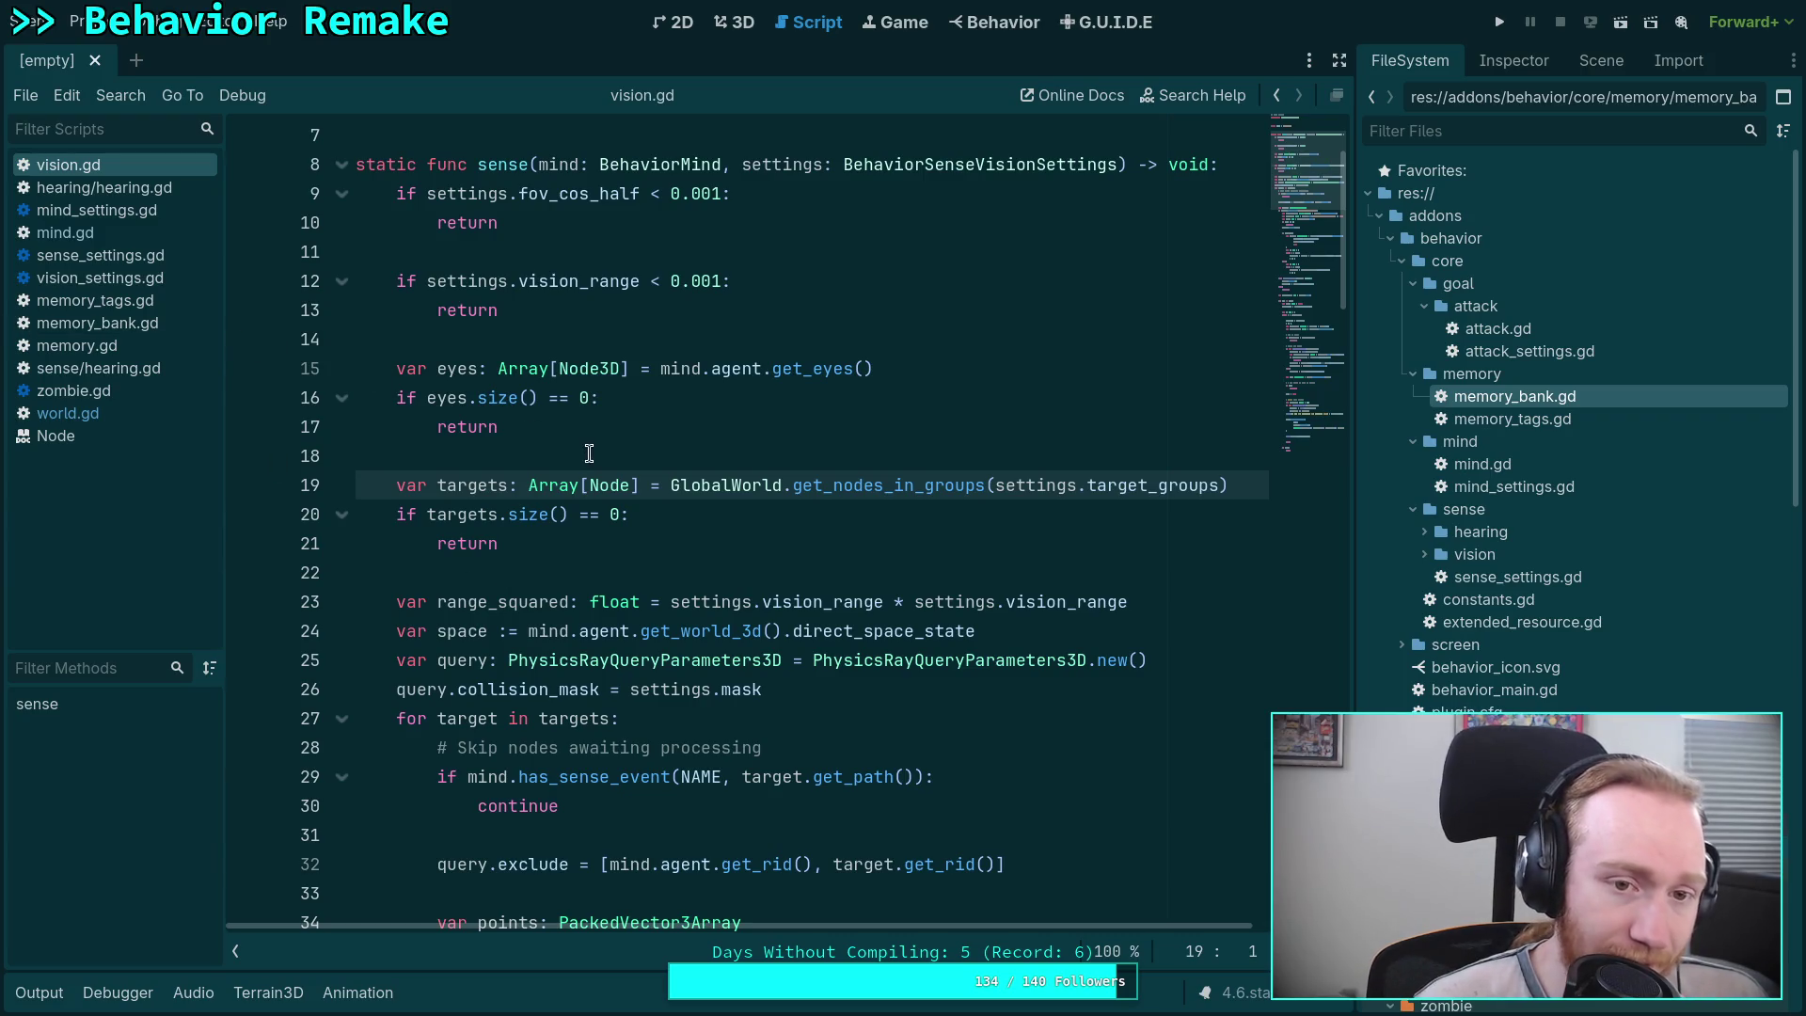
left_click(481, 571)
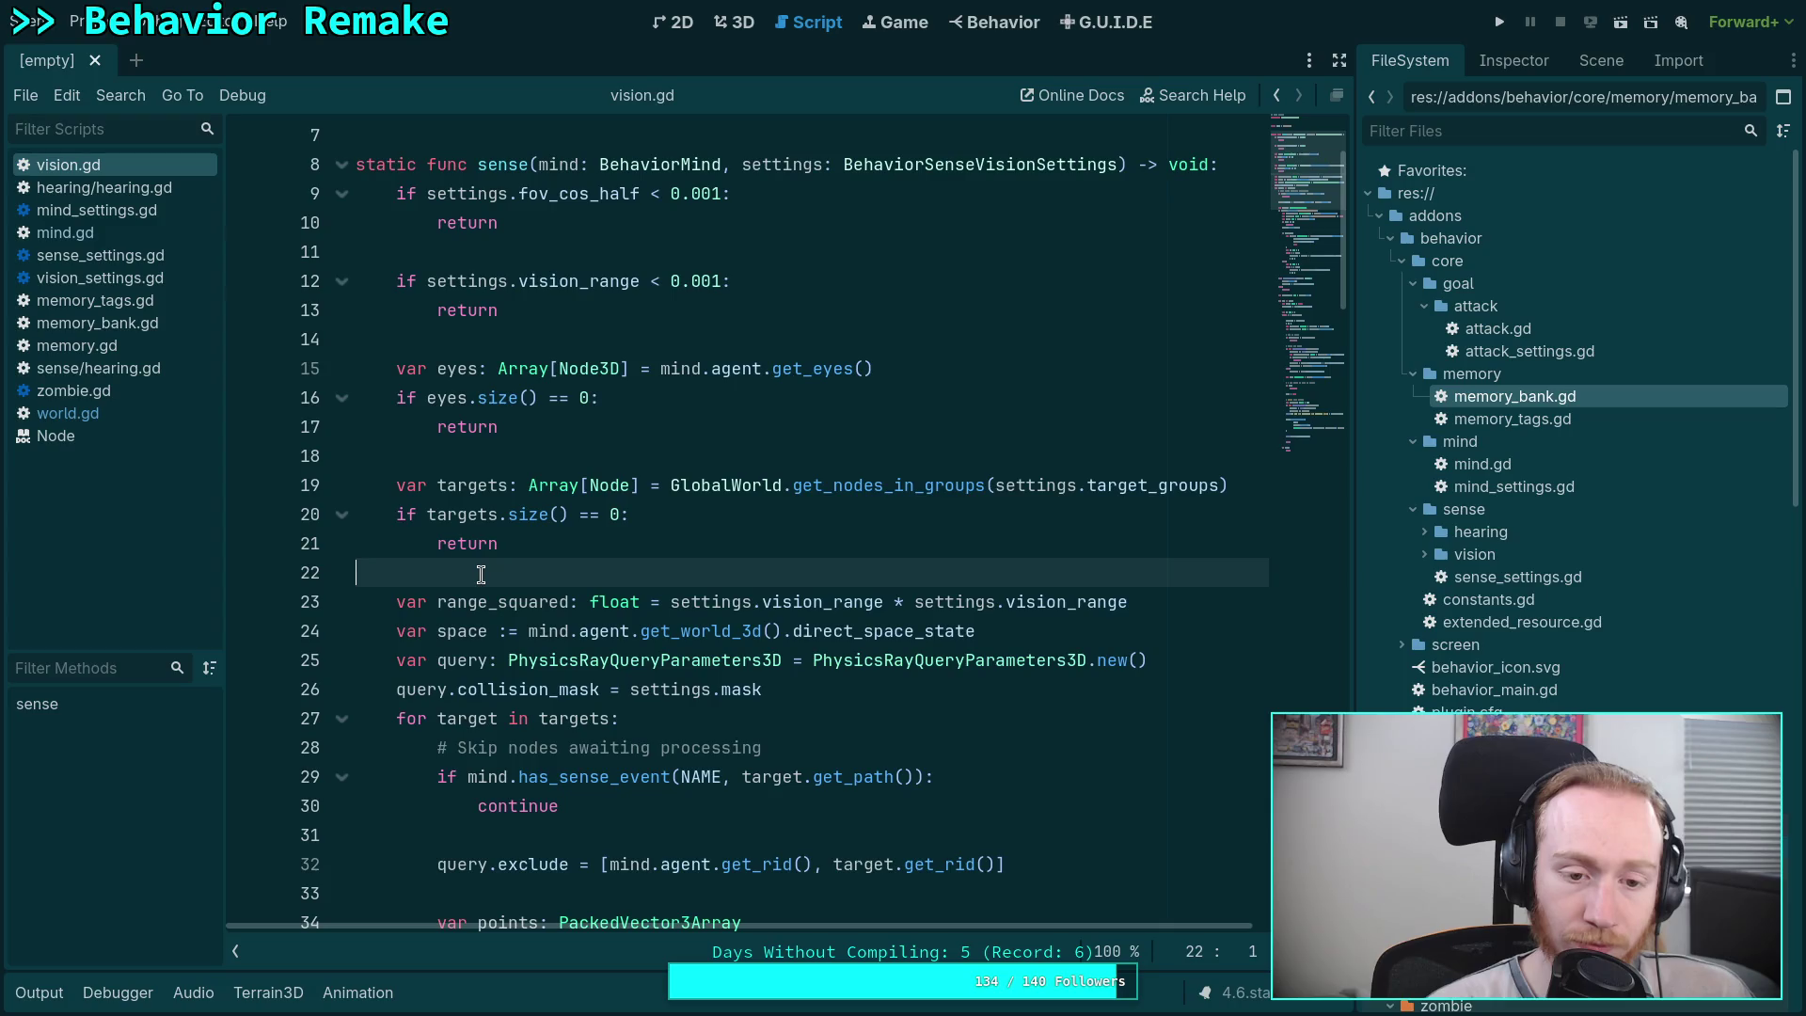
scroll(555, 580, "down", 2)
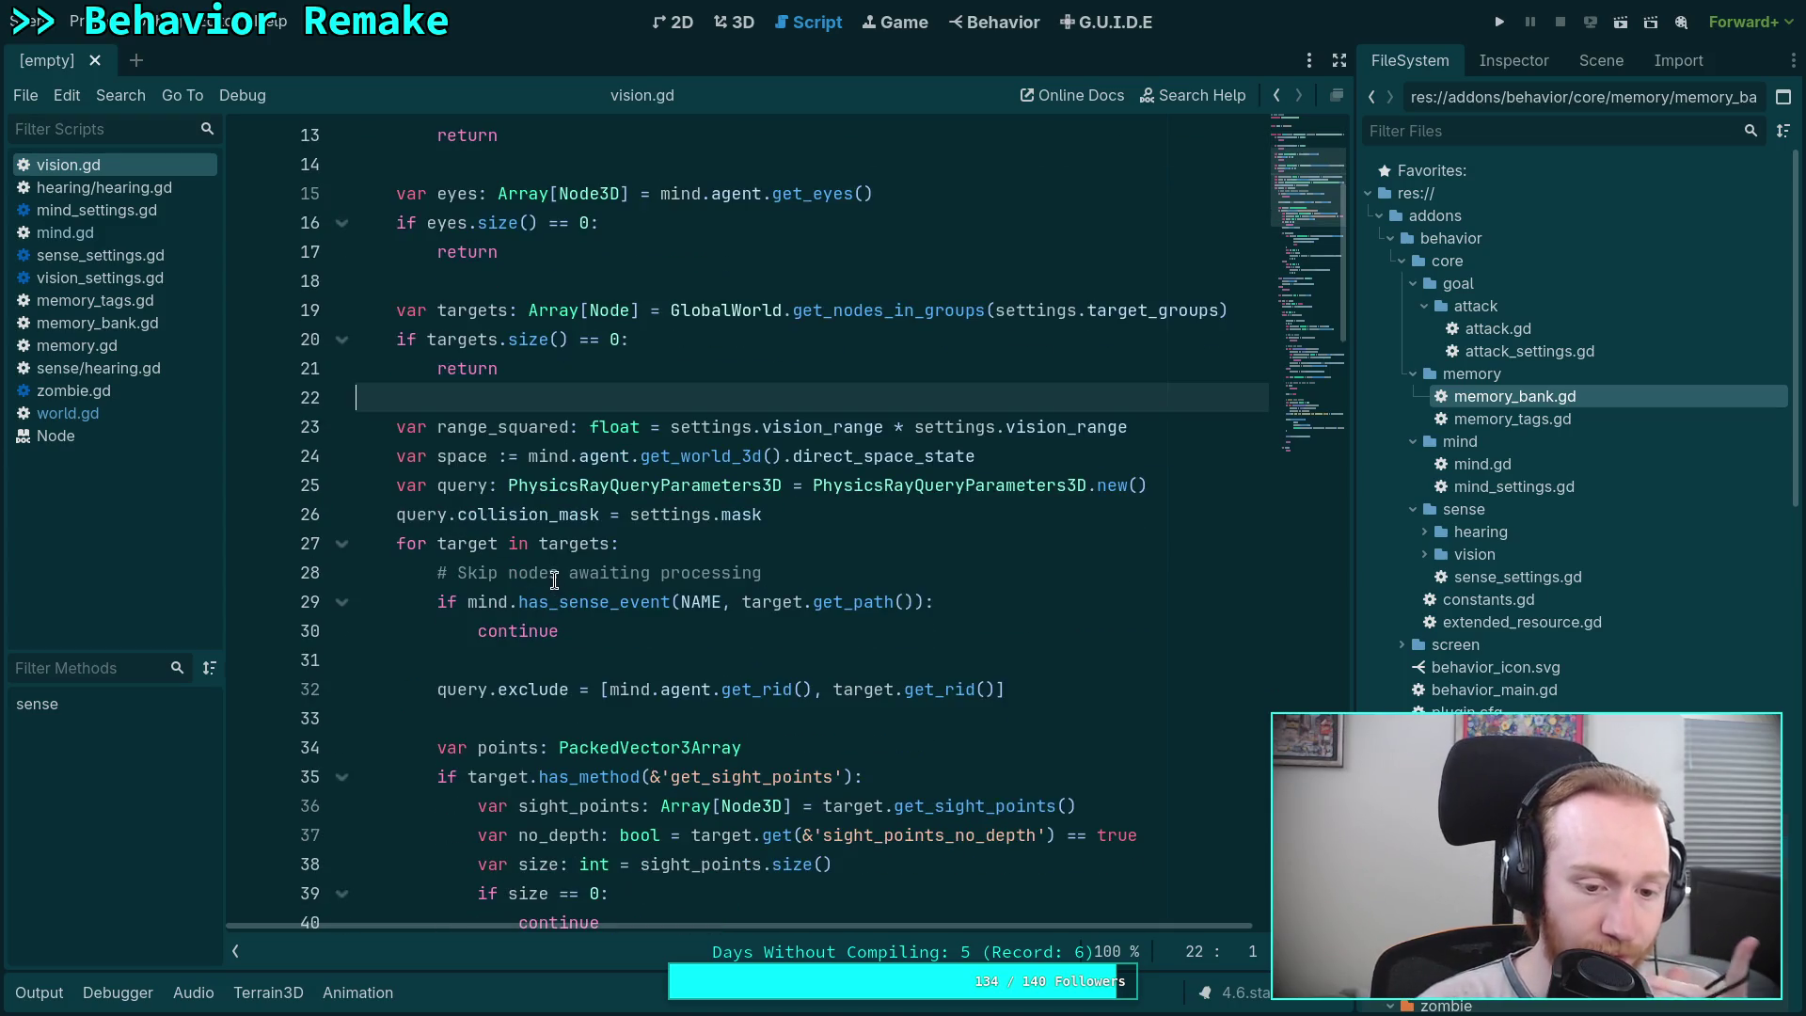
scroll(555, 580, "down", 3)
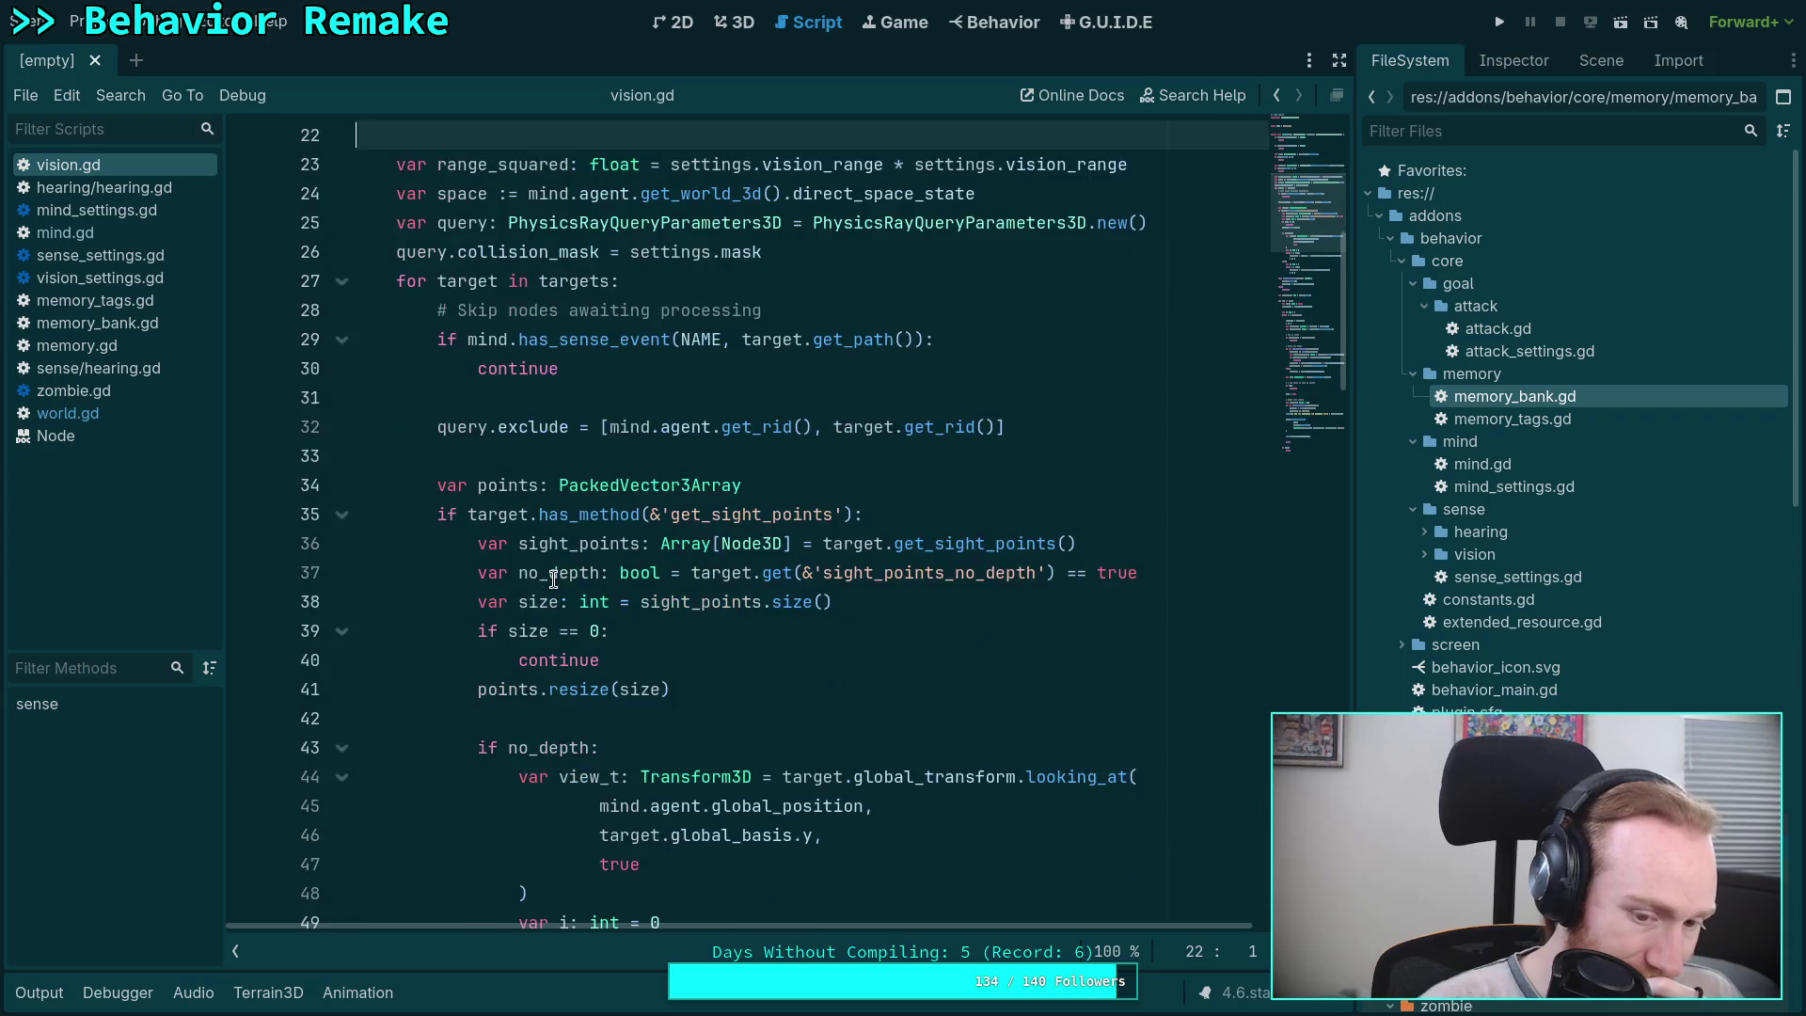
scroll(553, 578, "down", 1)
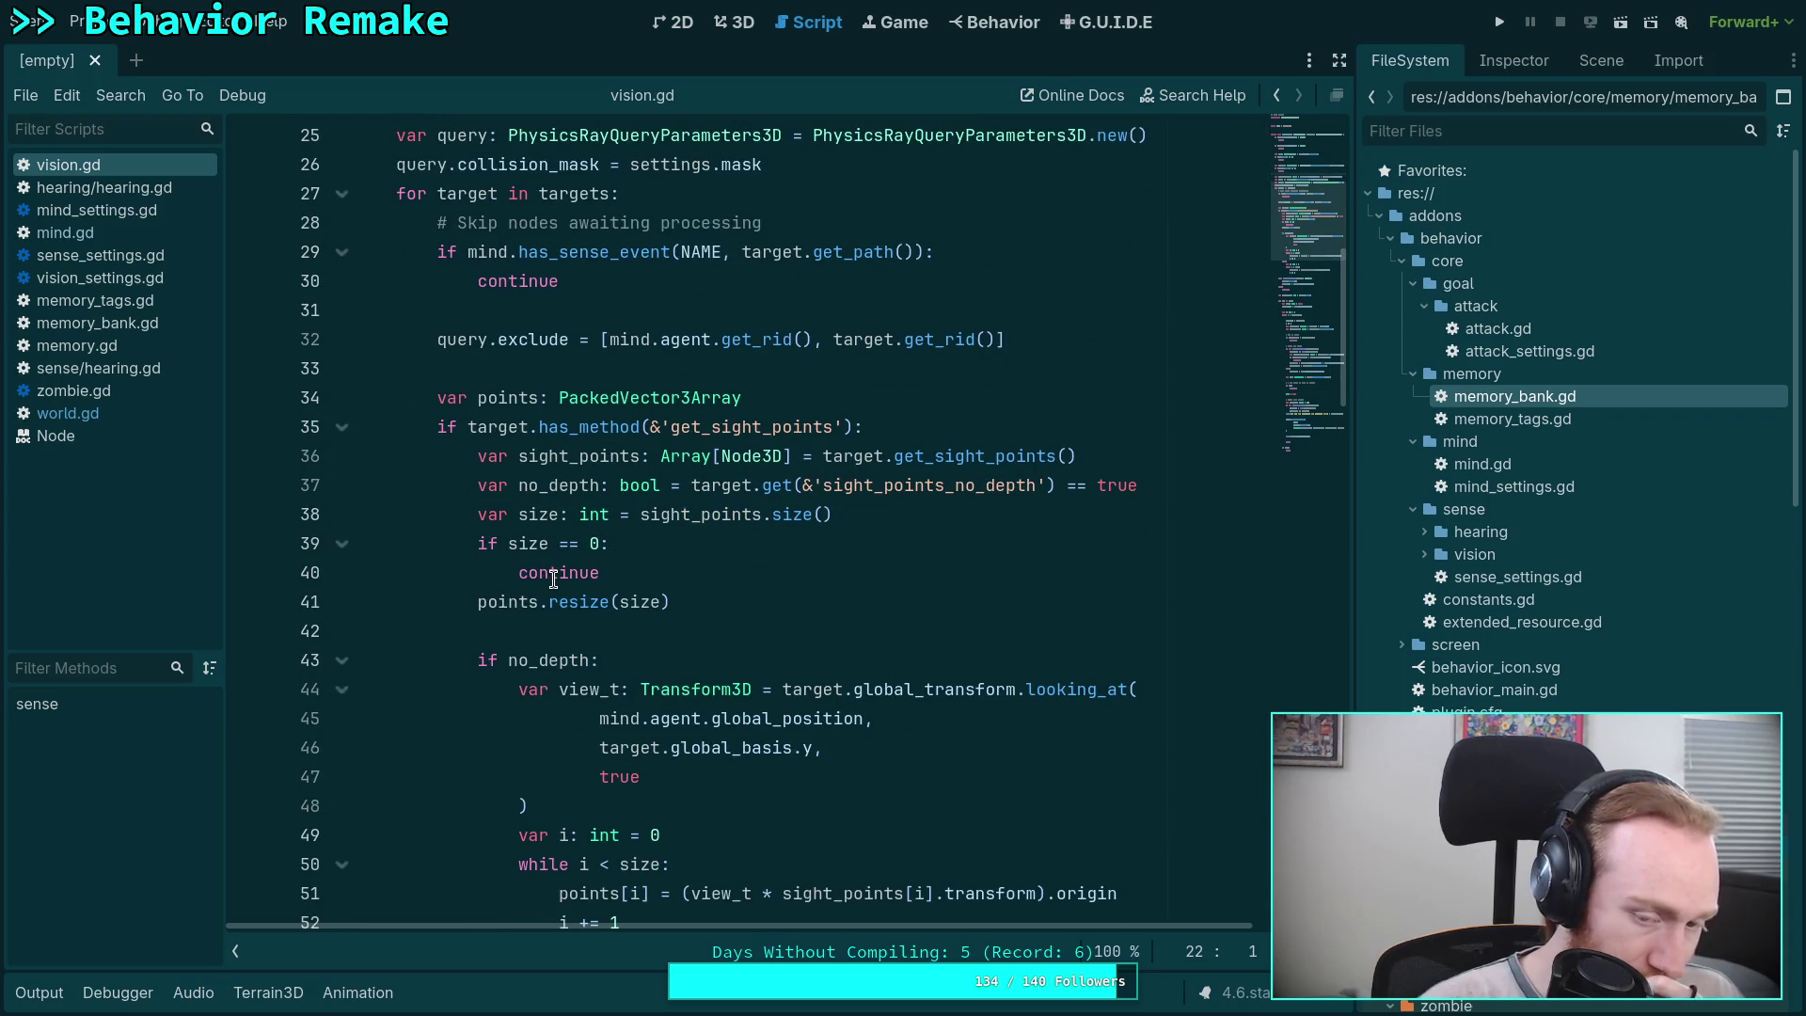
scroll(553, 578, "down", 3)
scroll(553, 579, "down", 2)
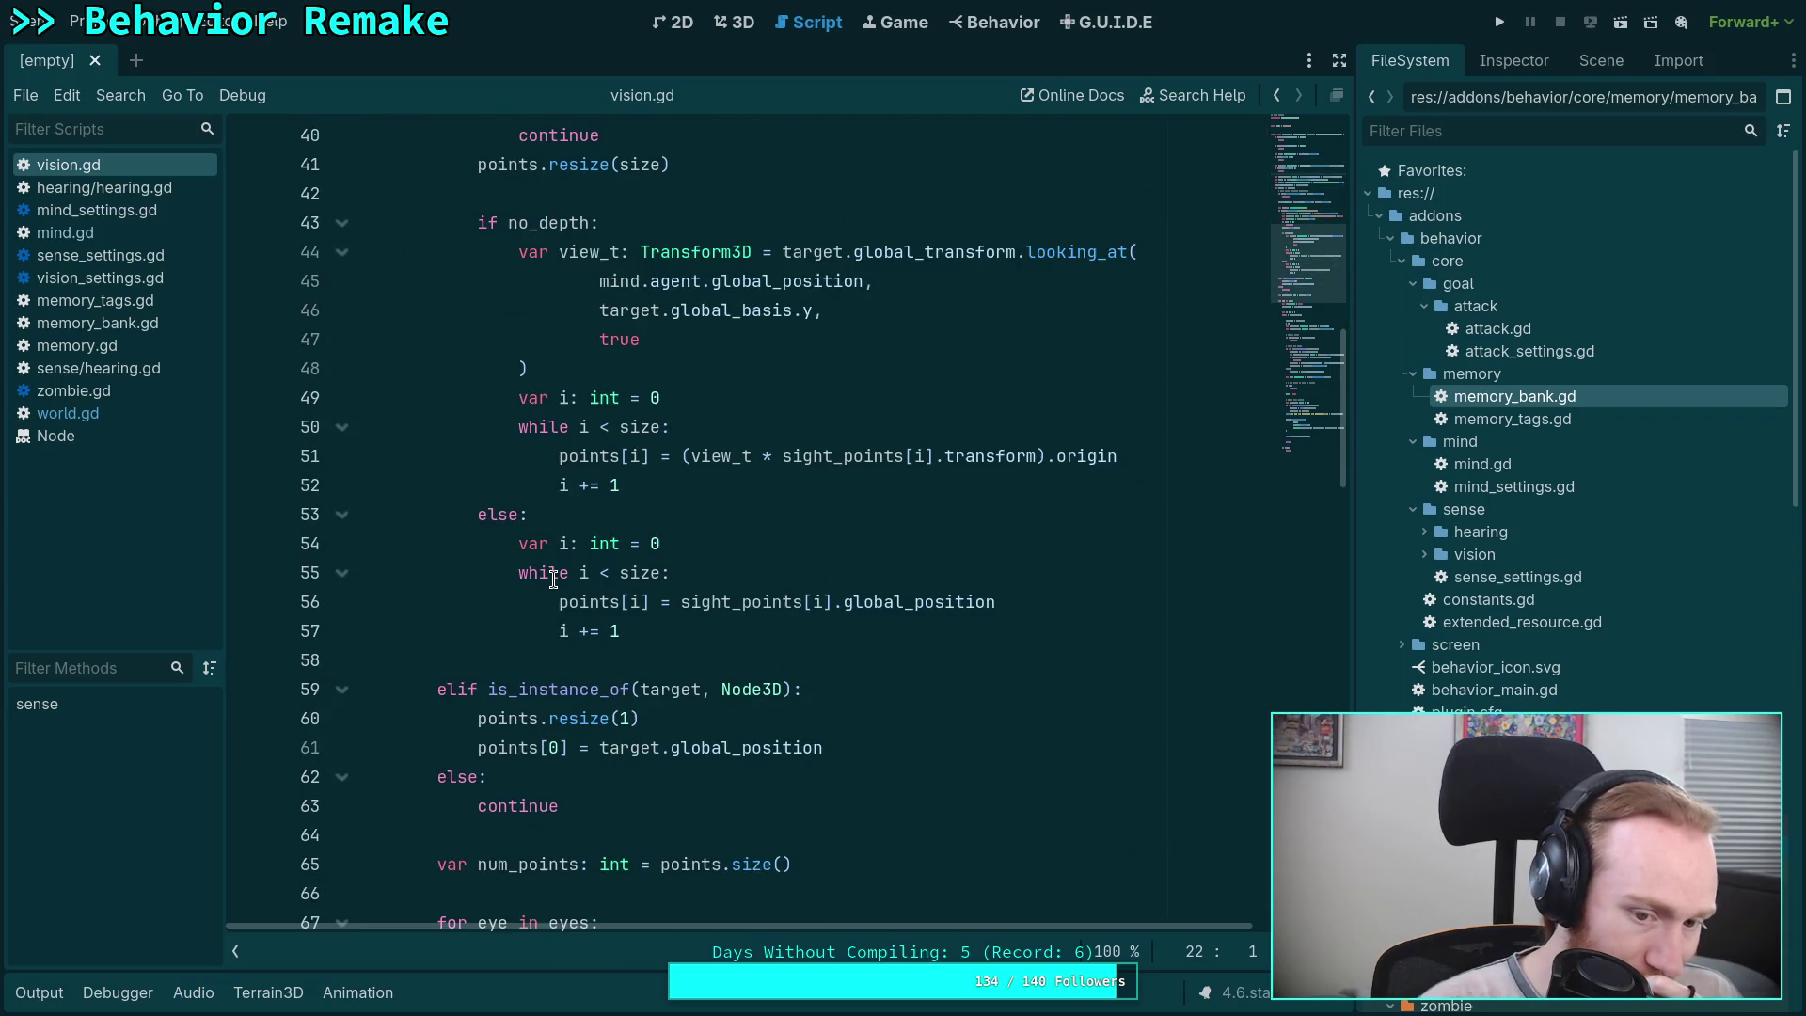
scroll(553, 578, "down", 3)
scroll(553, 578, "down", 3)
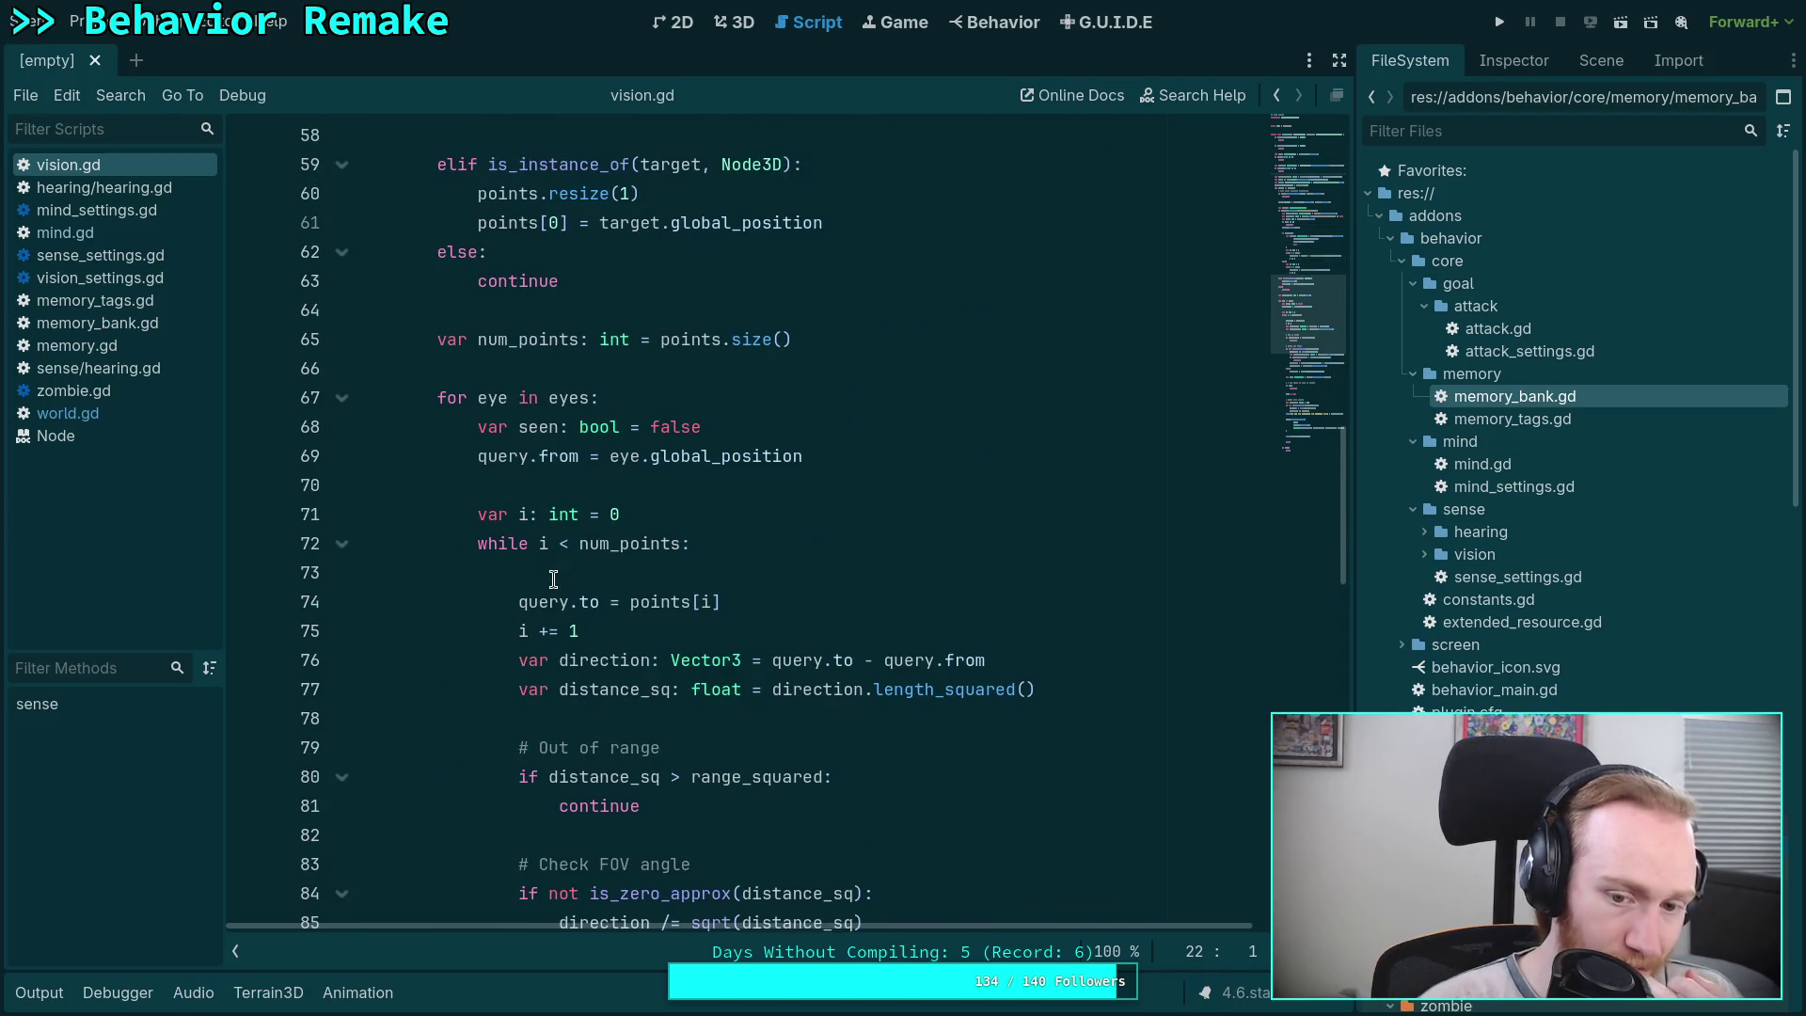
scroll(553, 579, "down", 1)
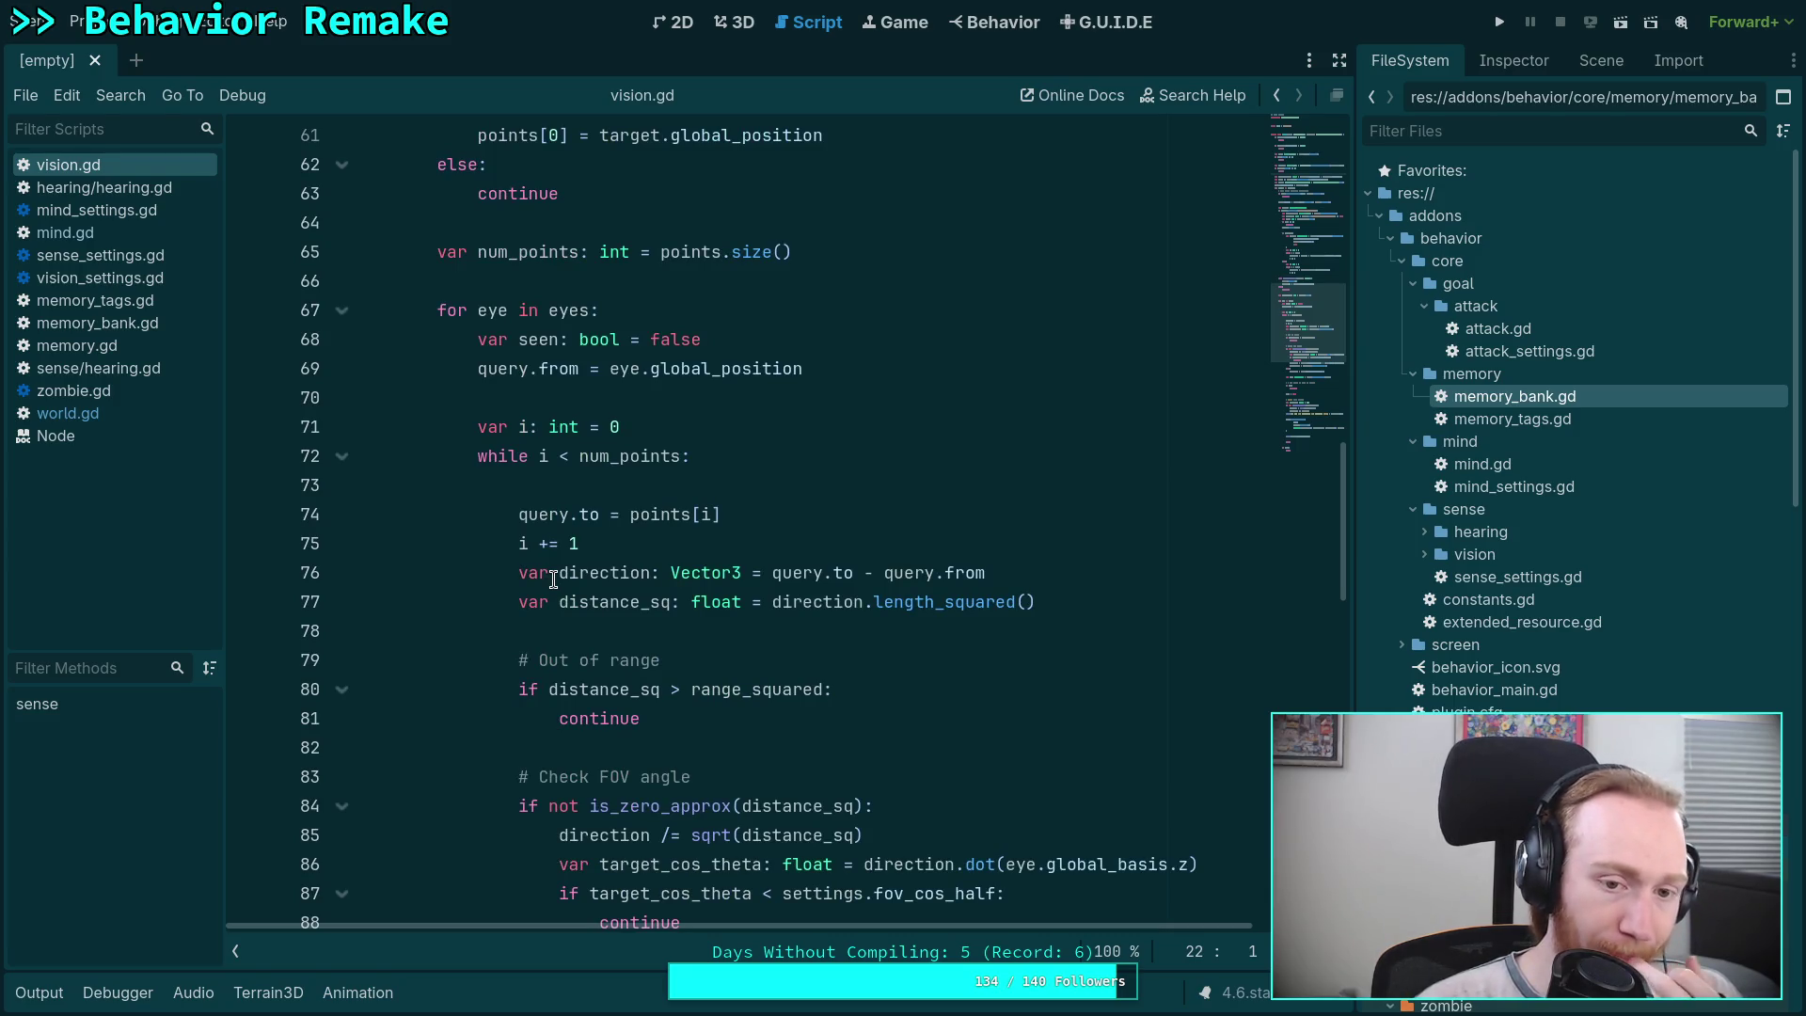
scroll(553, 578, "up", 6)
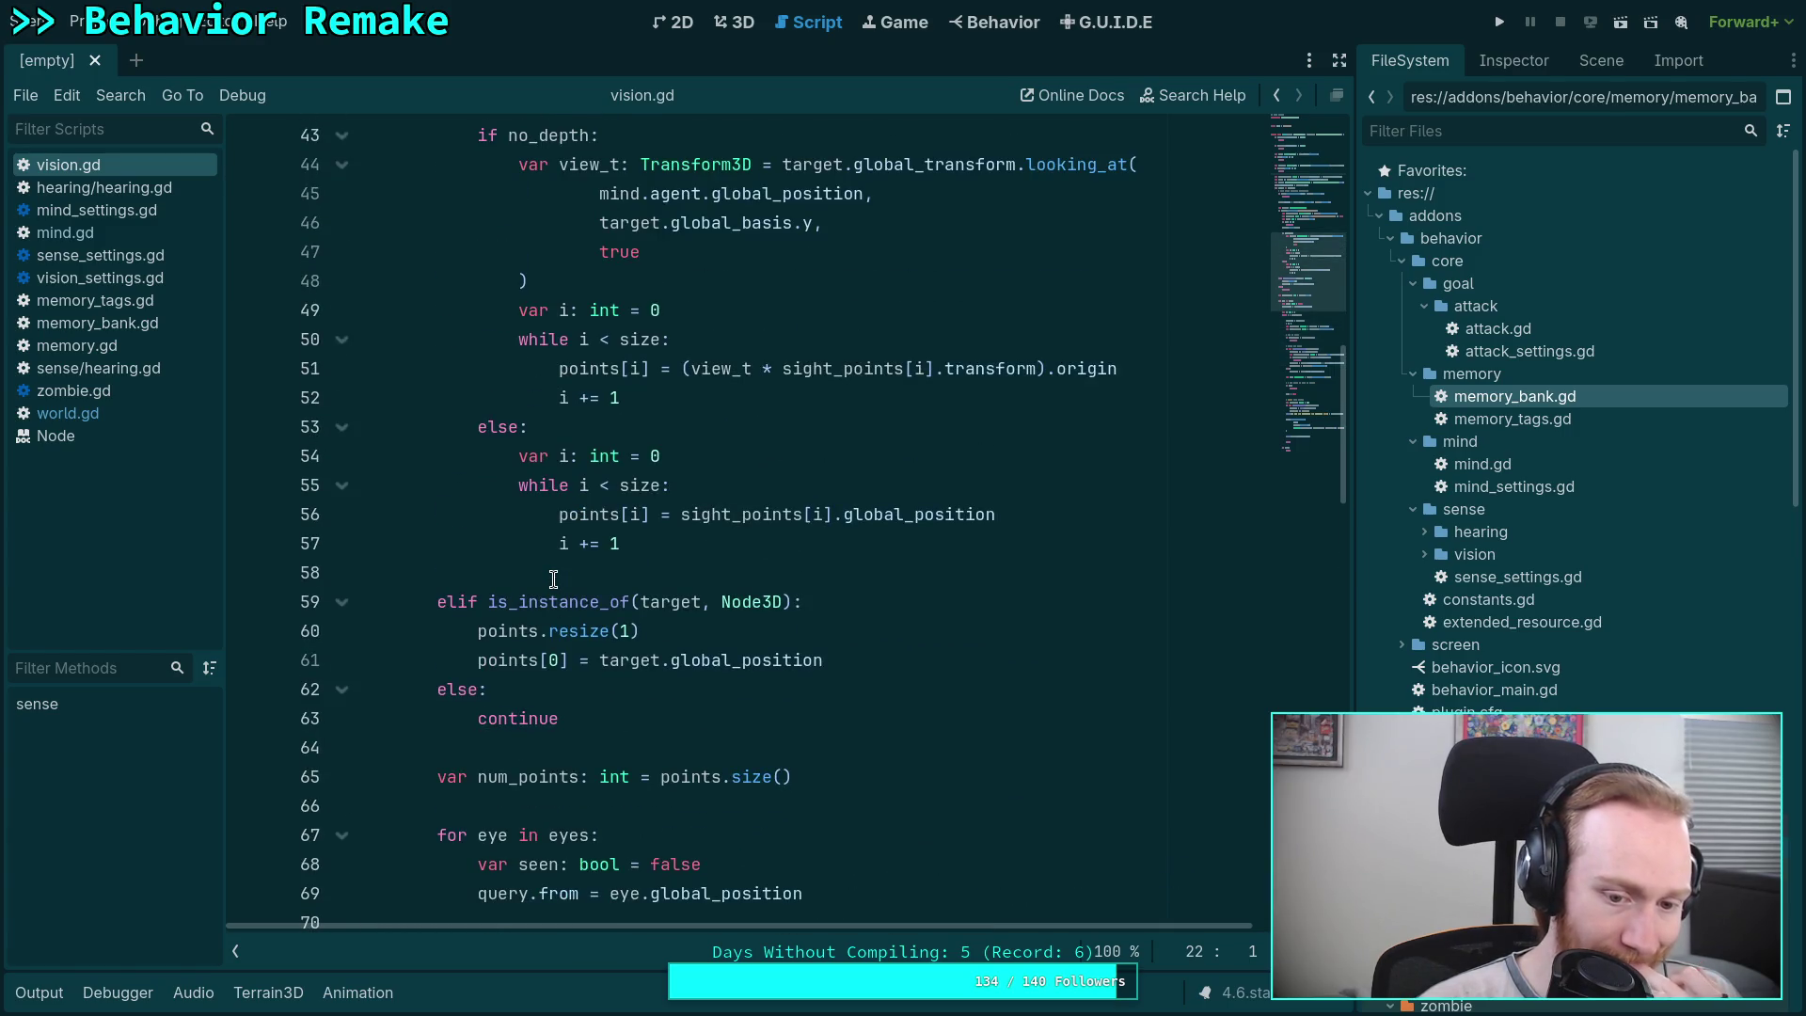
scroll(553, 578, "up", 7)
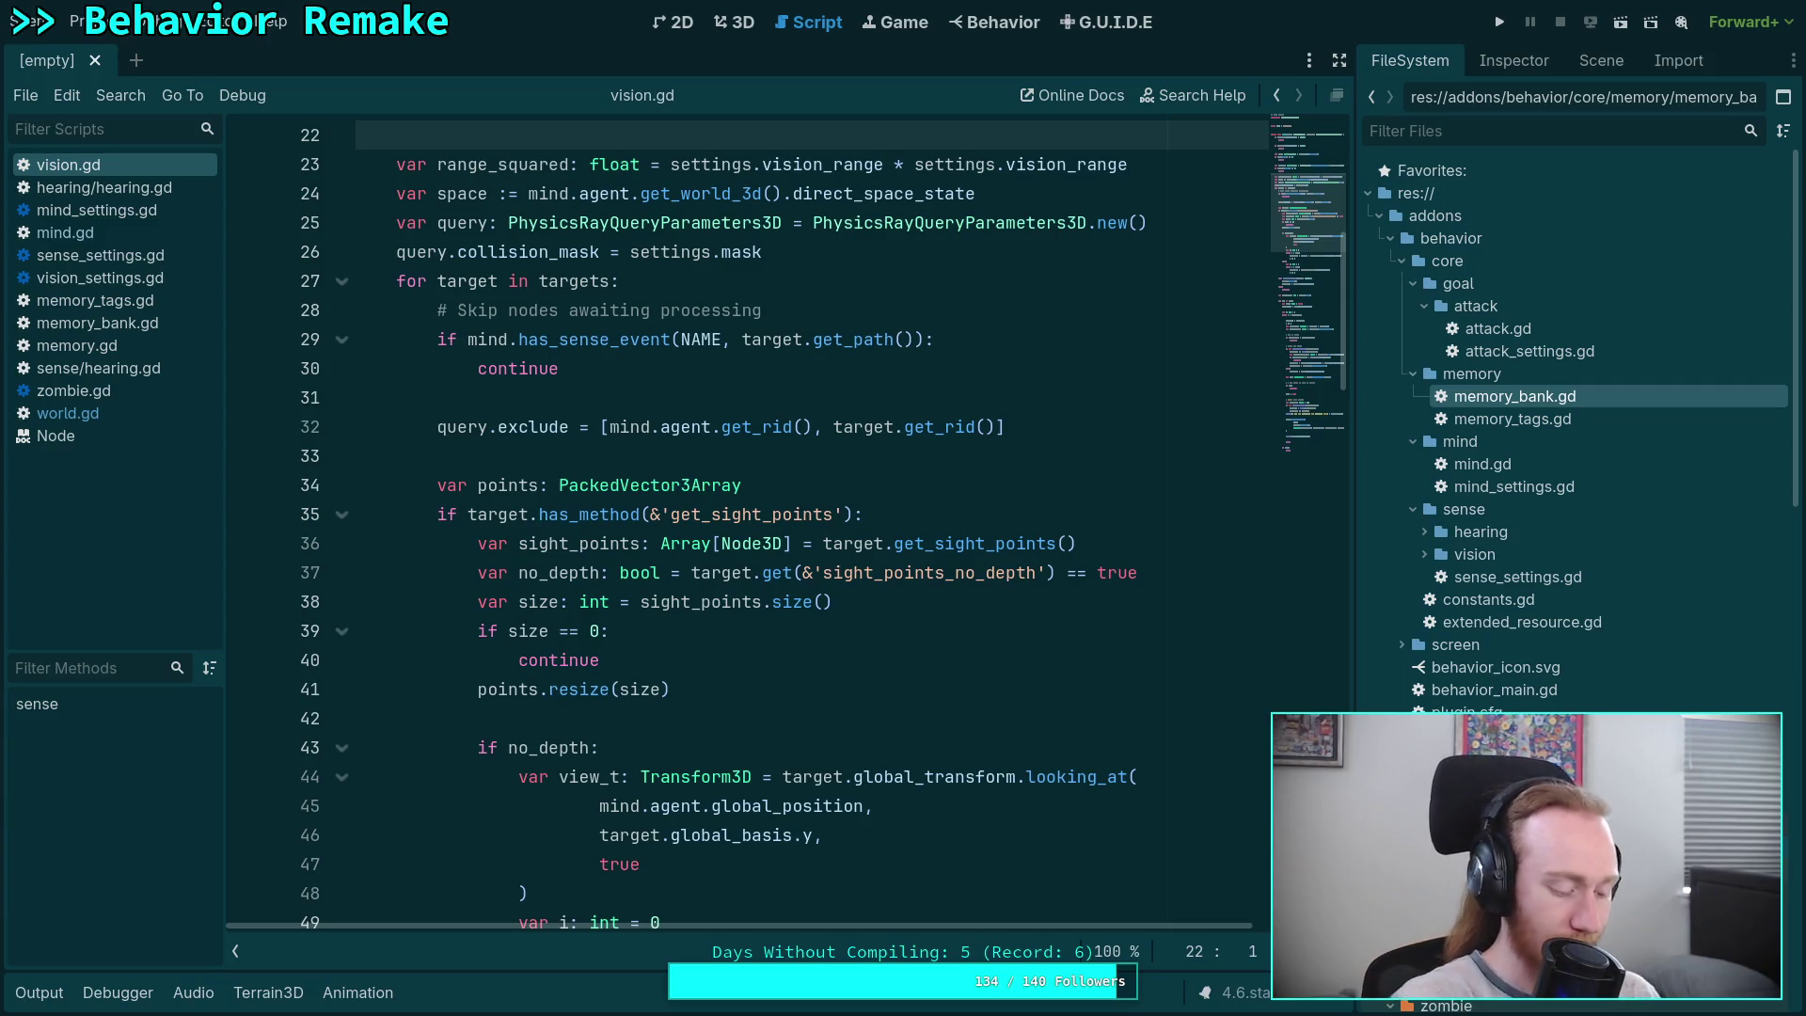
- Switch from the Godot code editor to the browser with Alt+Tab
key("alt+Tab")
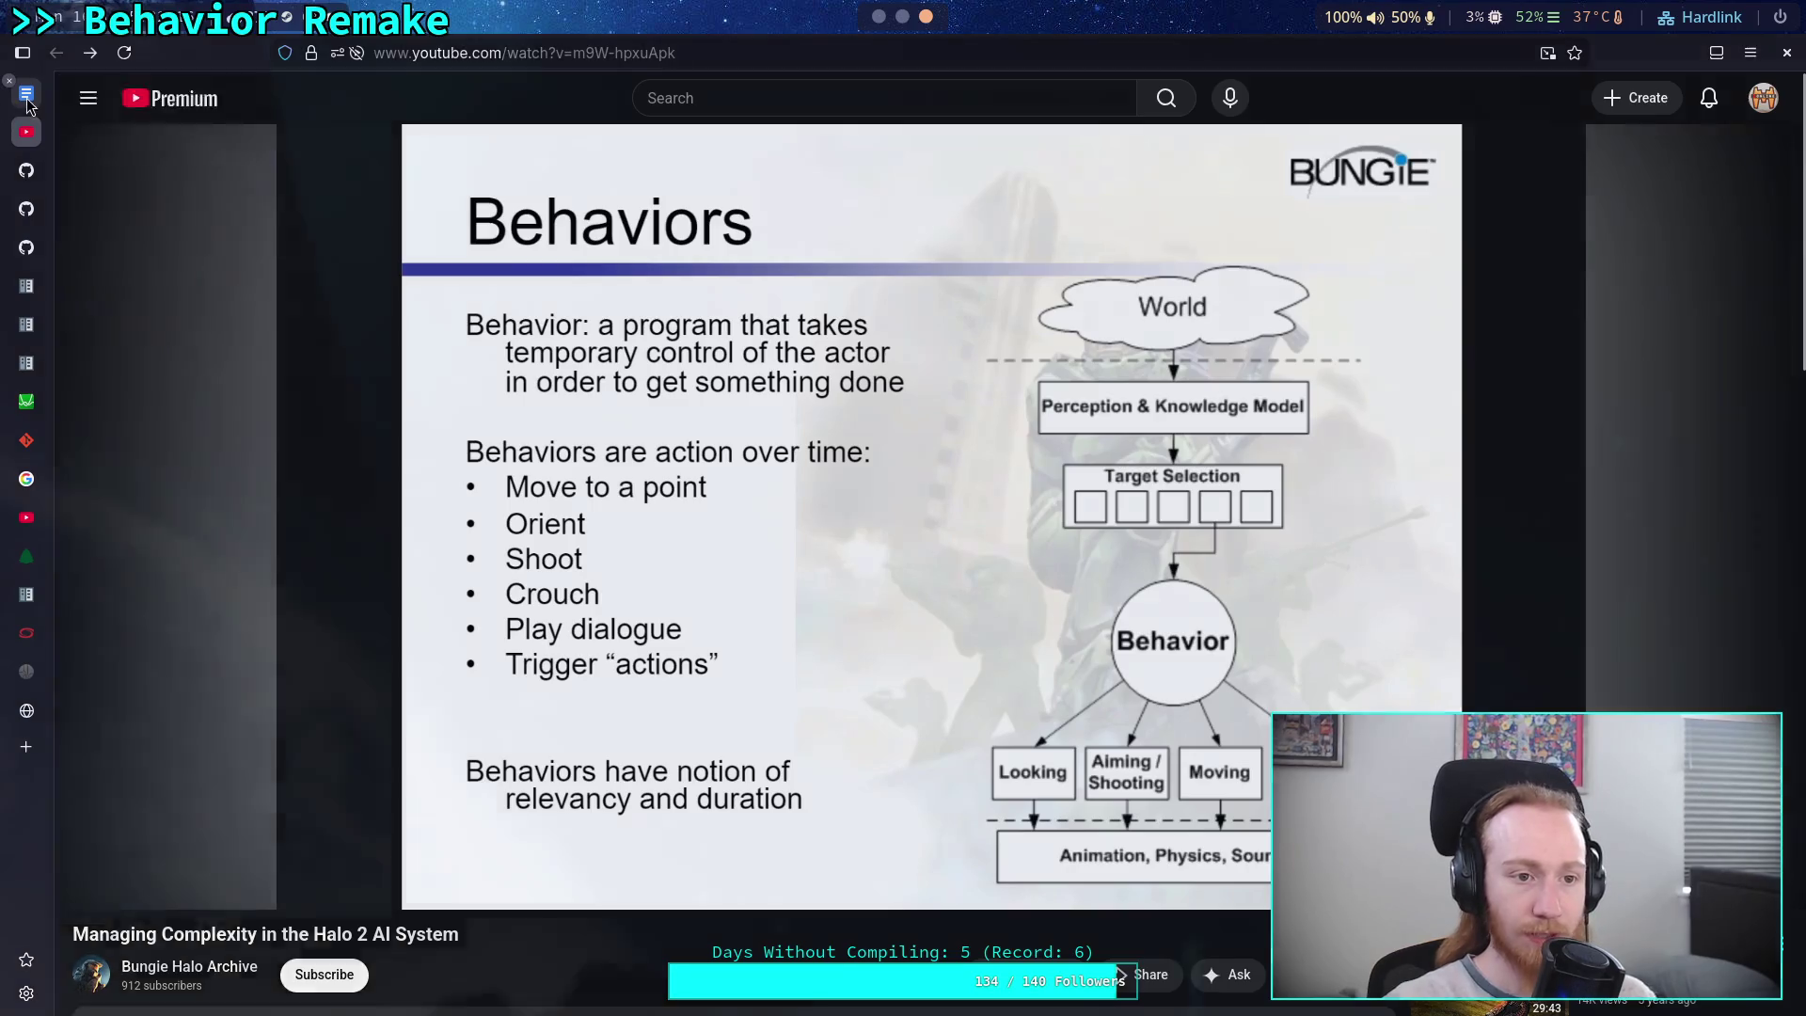
- Bring up the Google Docs design document at its Behavior System notes
left_click(28, 97)
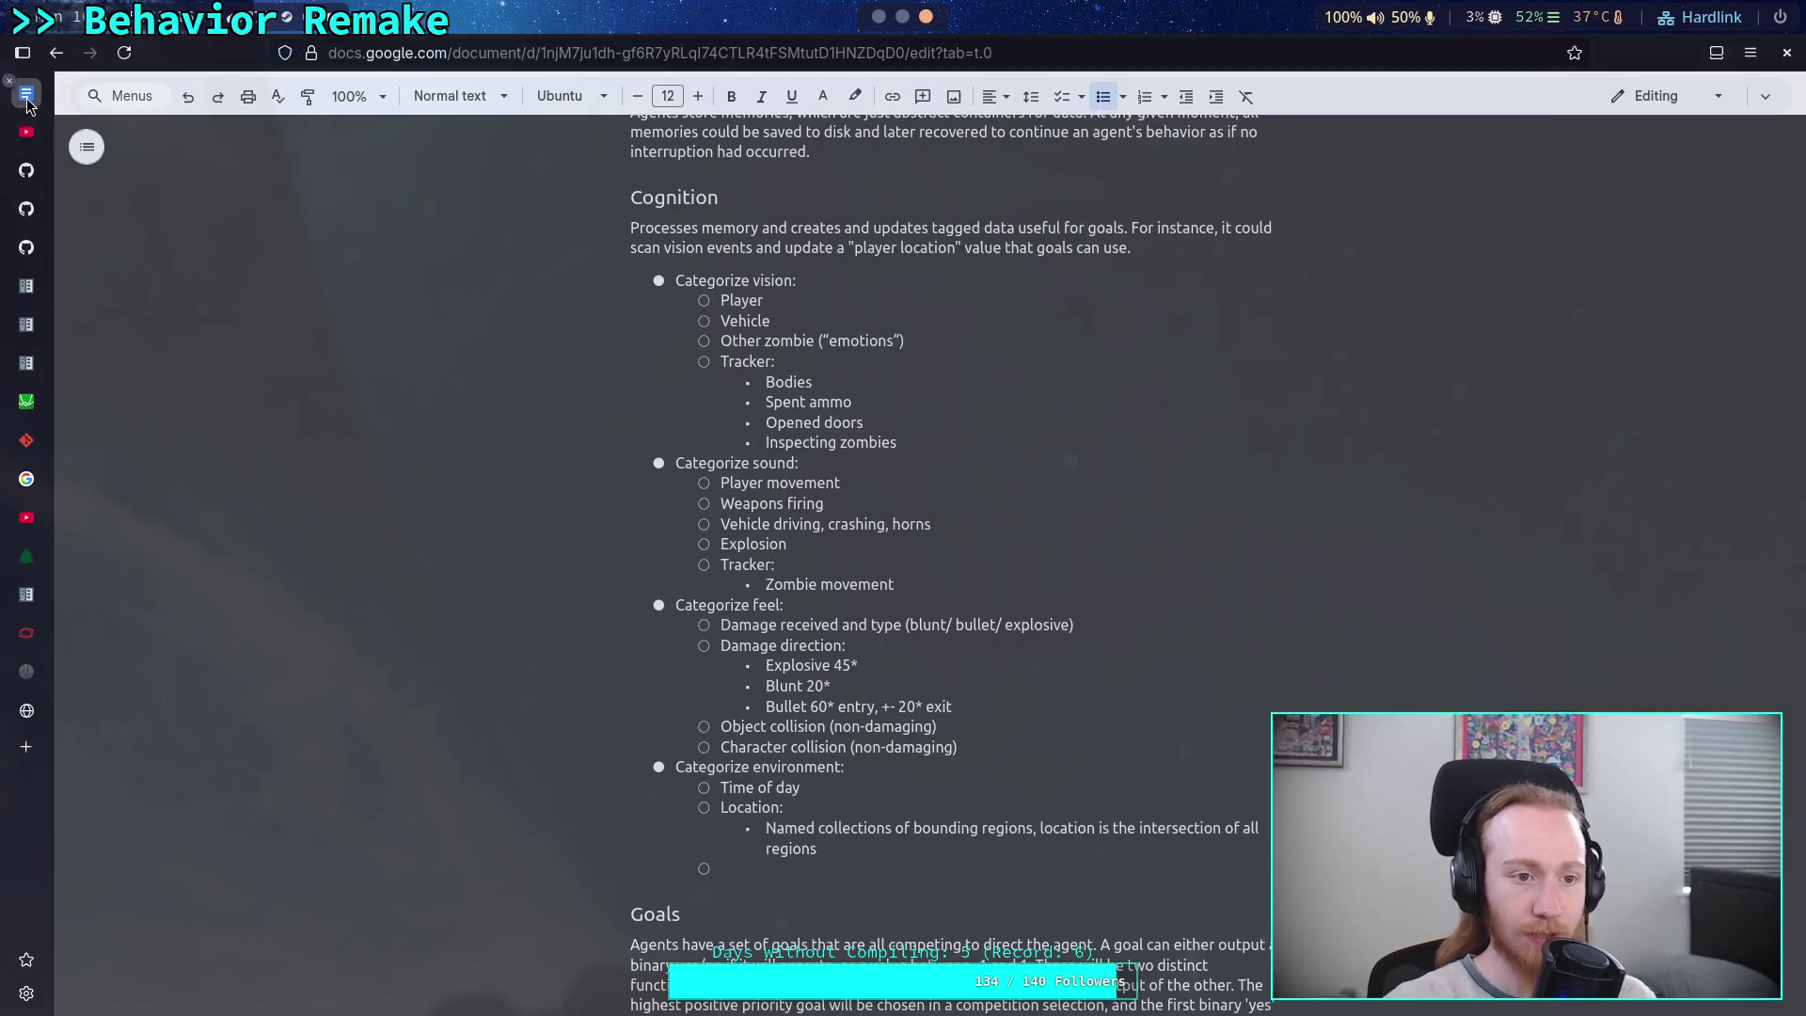
scroll(807, 668, "down", 15)
scroll(988, 729, "up", 20)
- Add a numbered item below the Senses paragraph, then remove it again
left_click(995, 529)
key("Return")
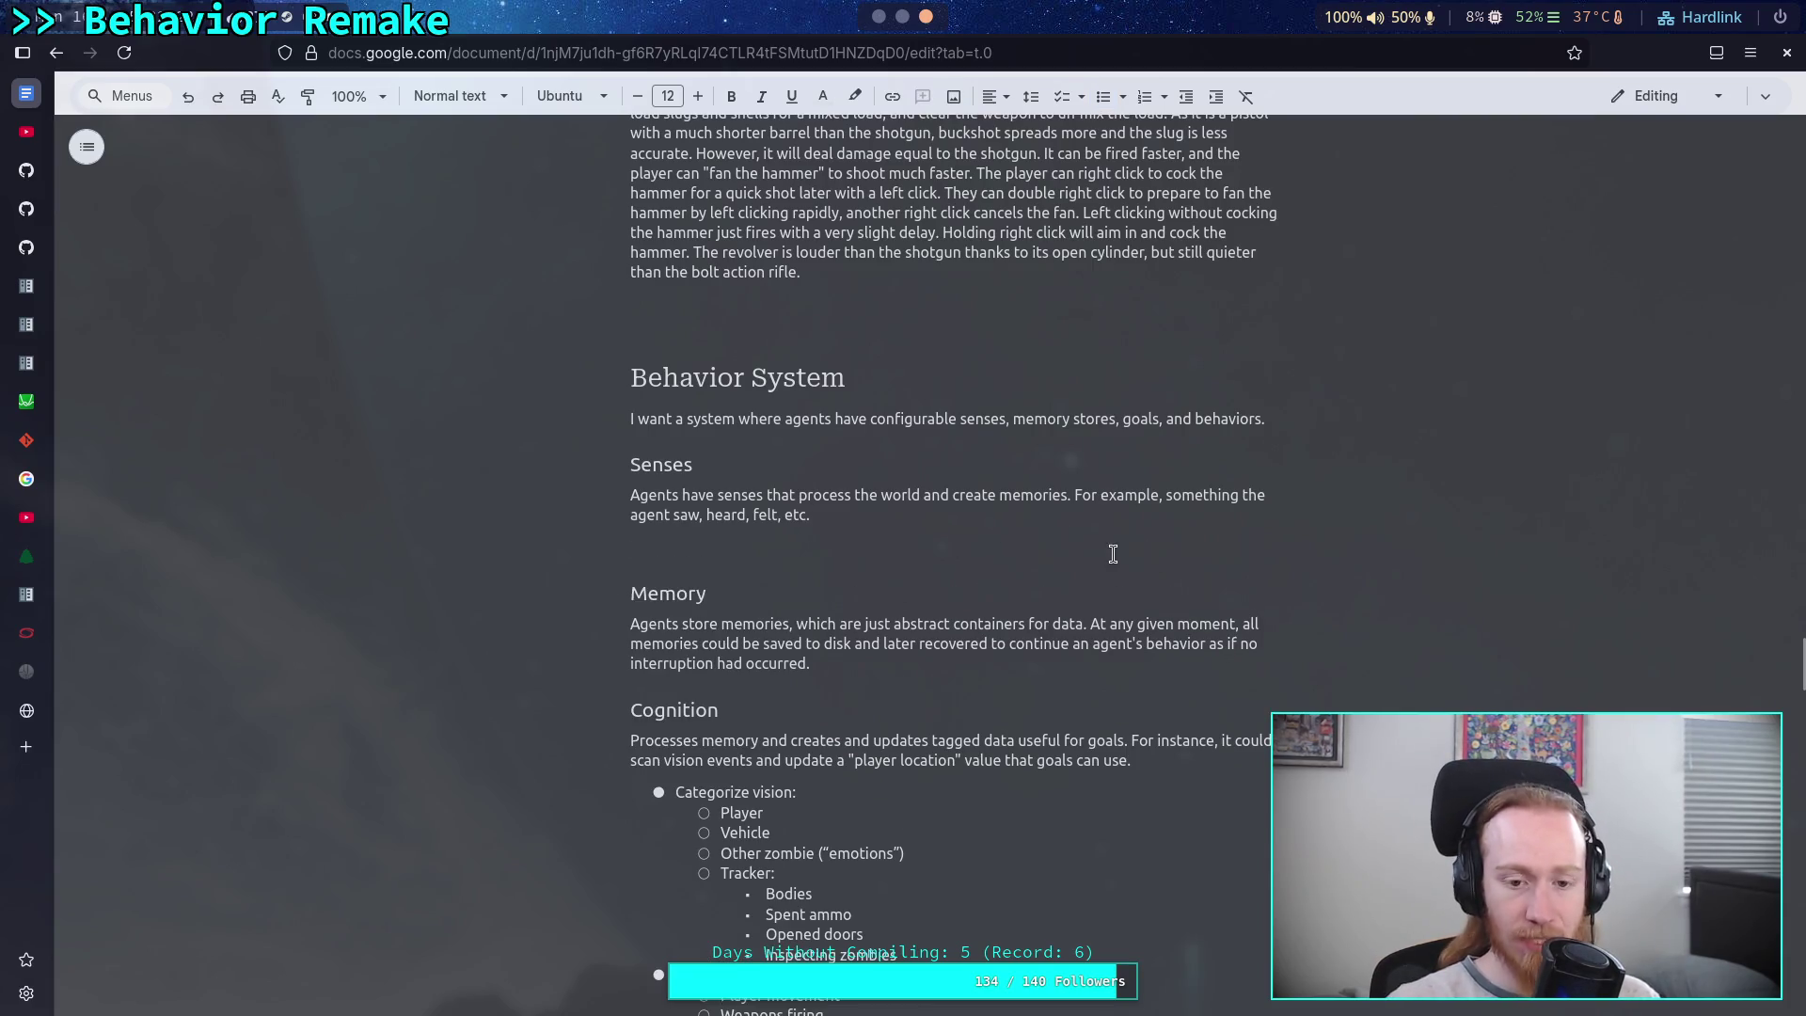
left_click(1102, 96)
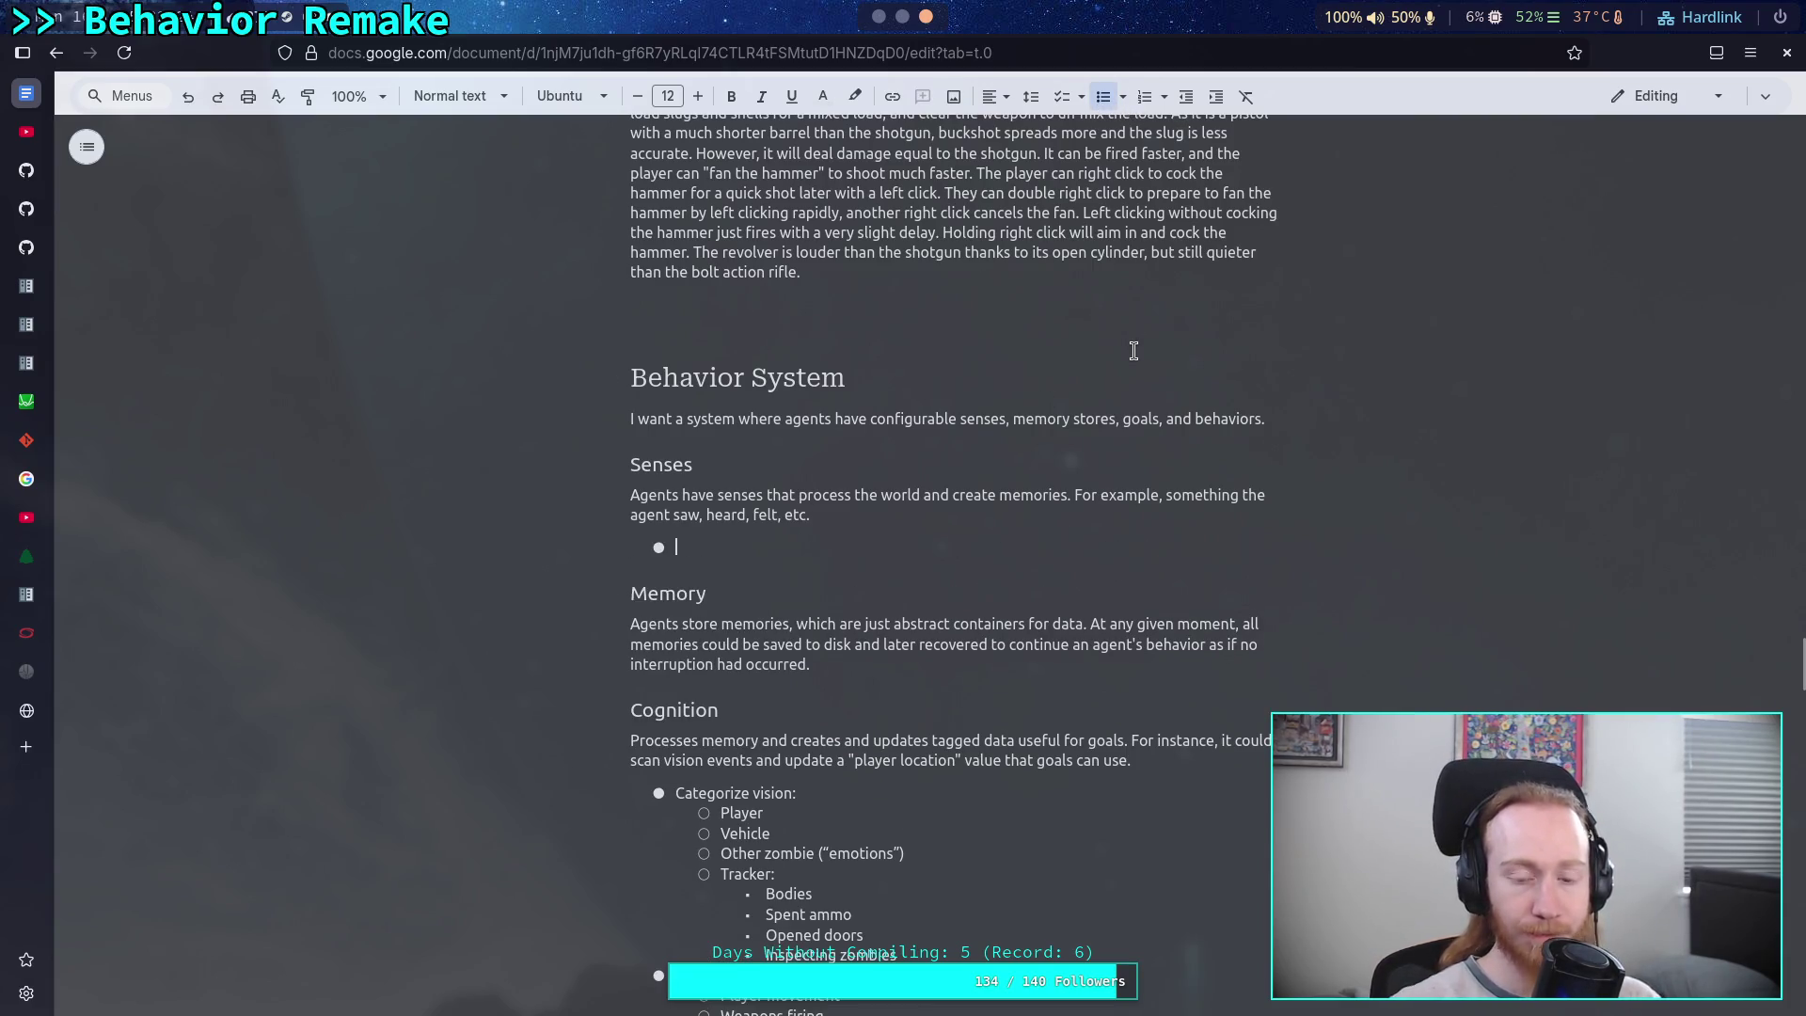
left_click(1145, 97)
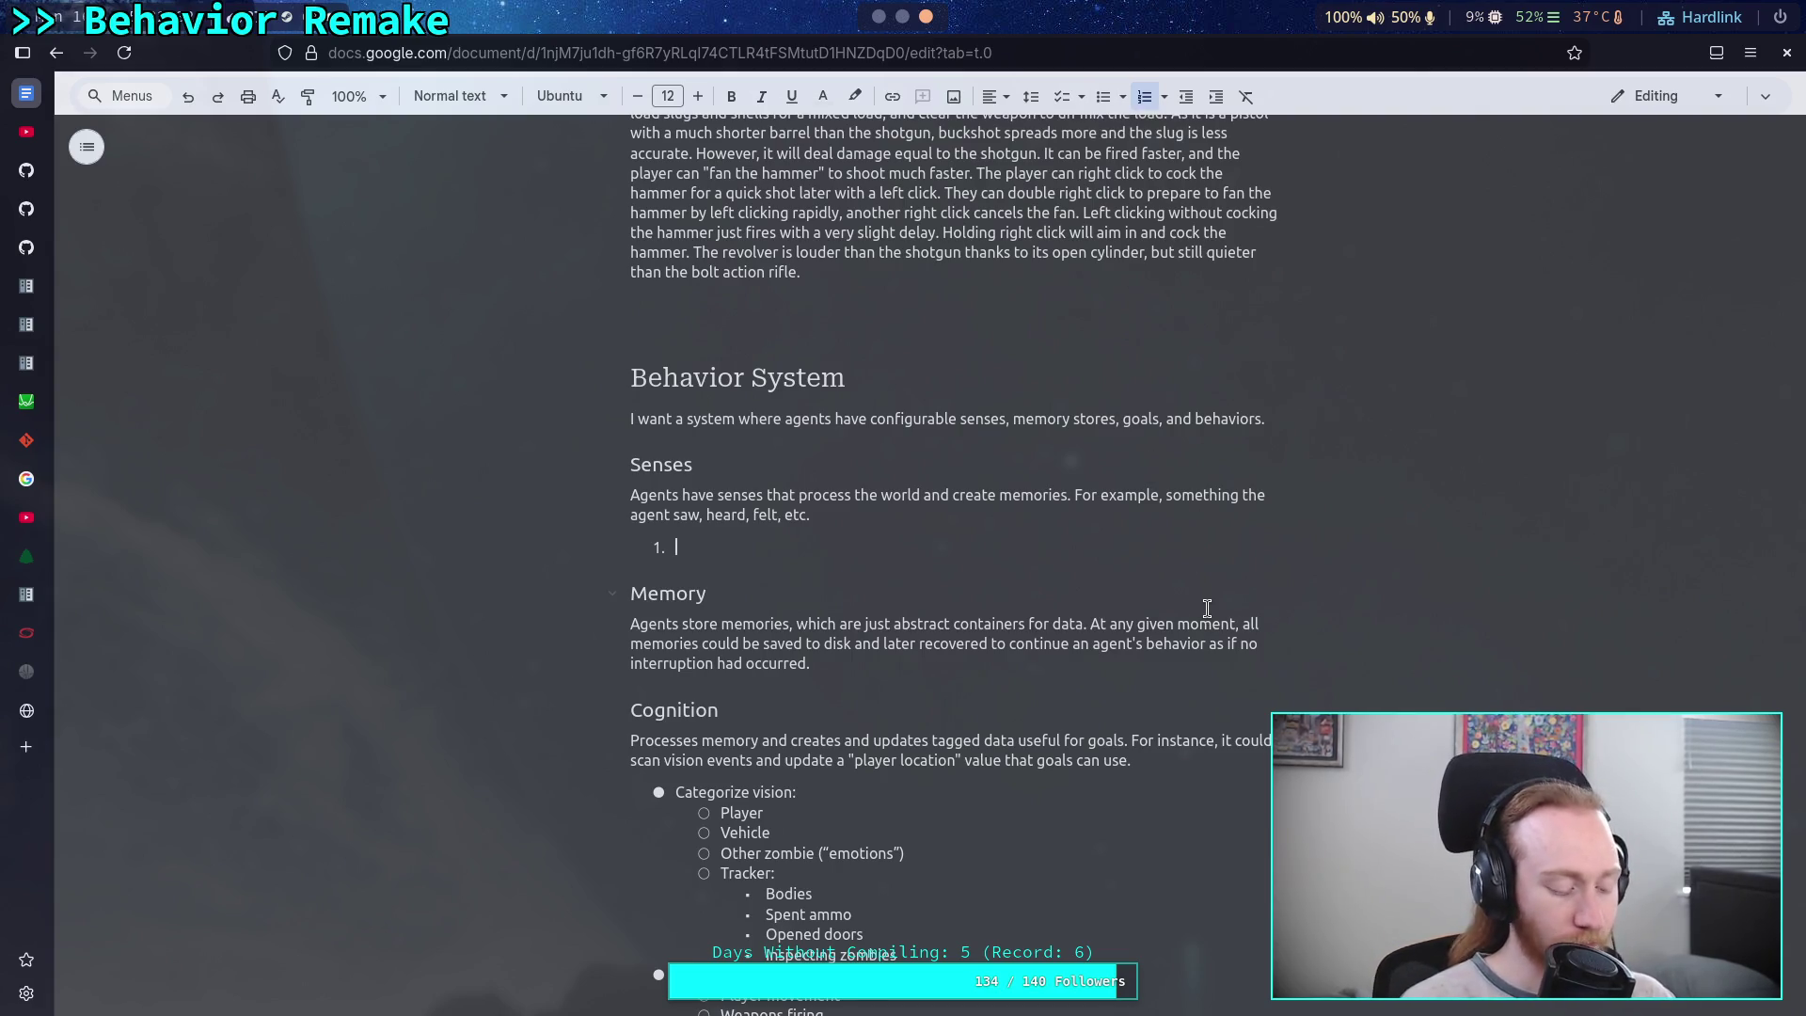
key("BackSpace")
key("BackSpace")
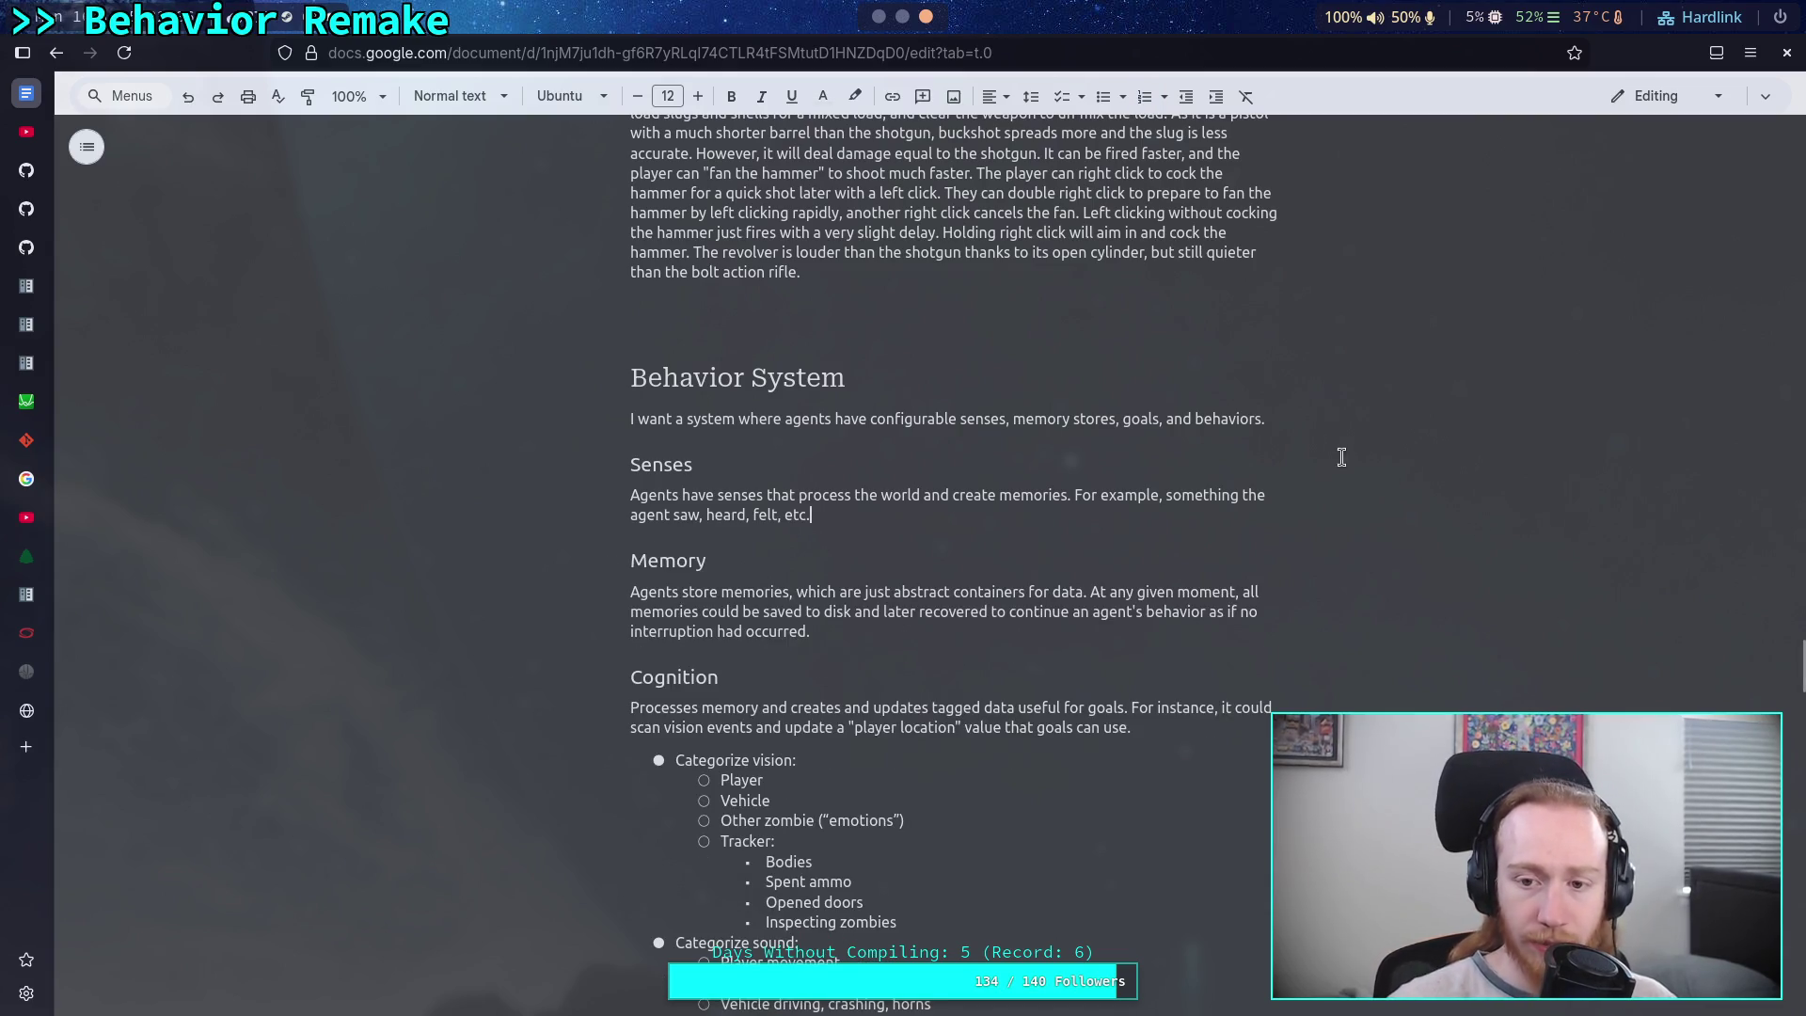
scroll(1189, 524, "down", 10)
- Add a Heading 2 titled 'Process' above Halo CE: AI Notes, with a normal-text line below
left_click(999, 658)
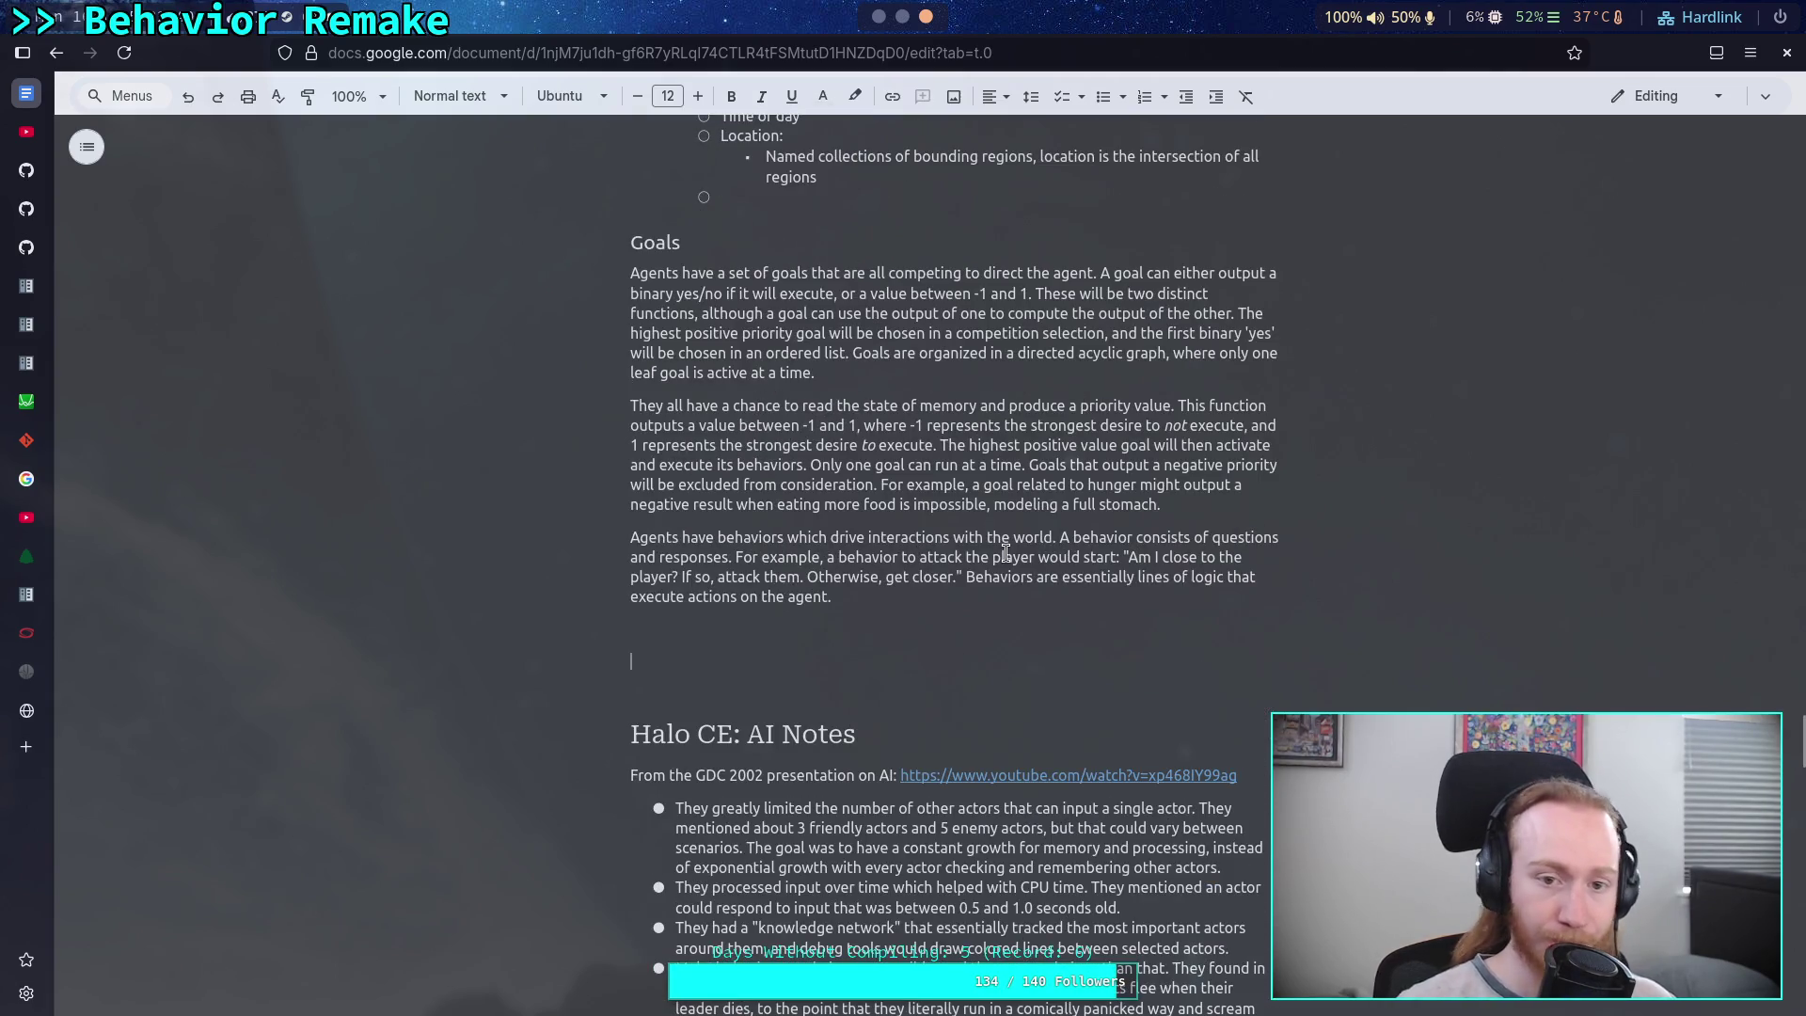
left_click(489, 98)
mouse_move(513, 312)
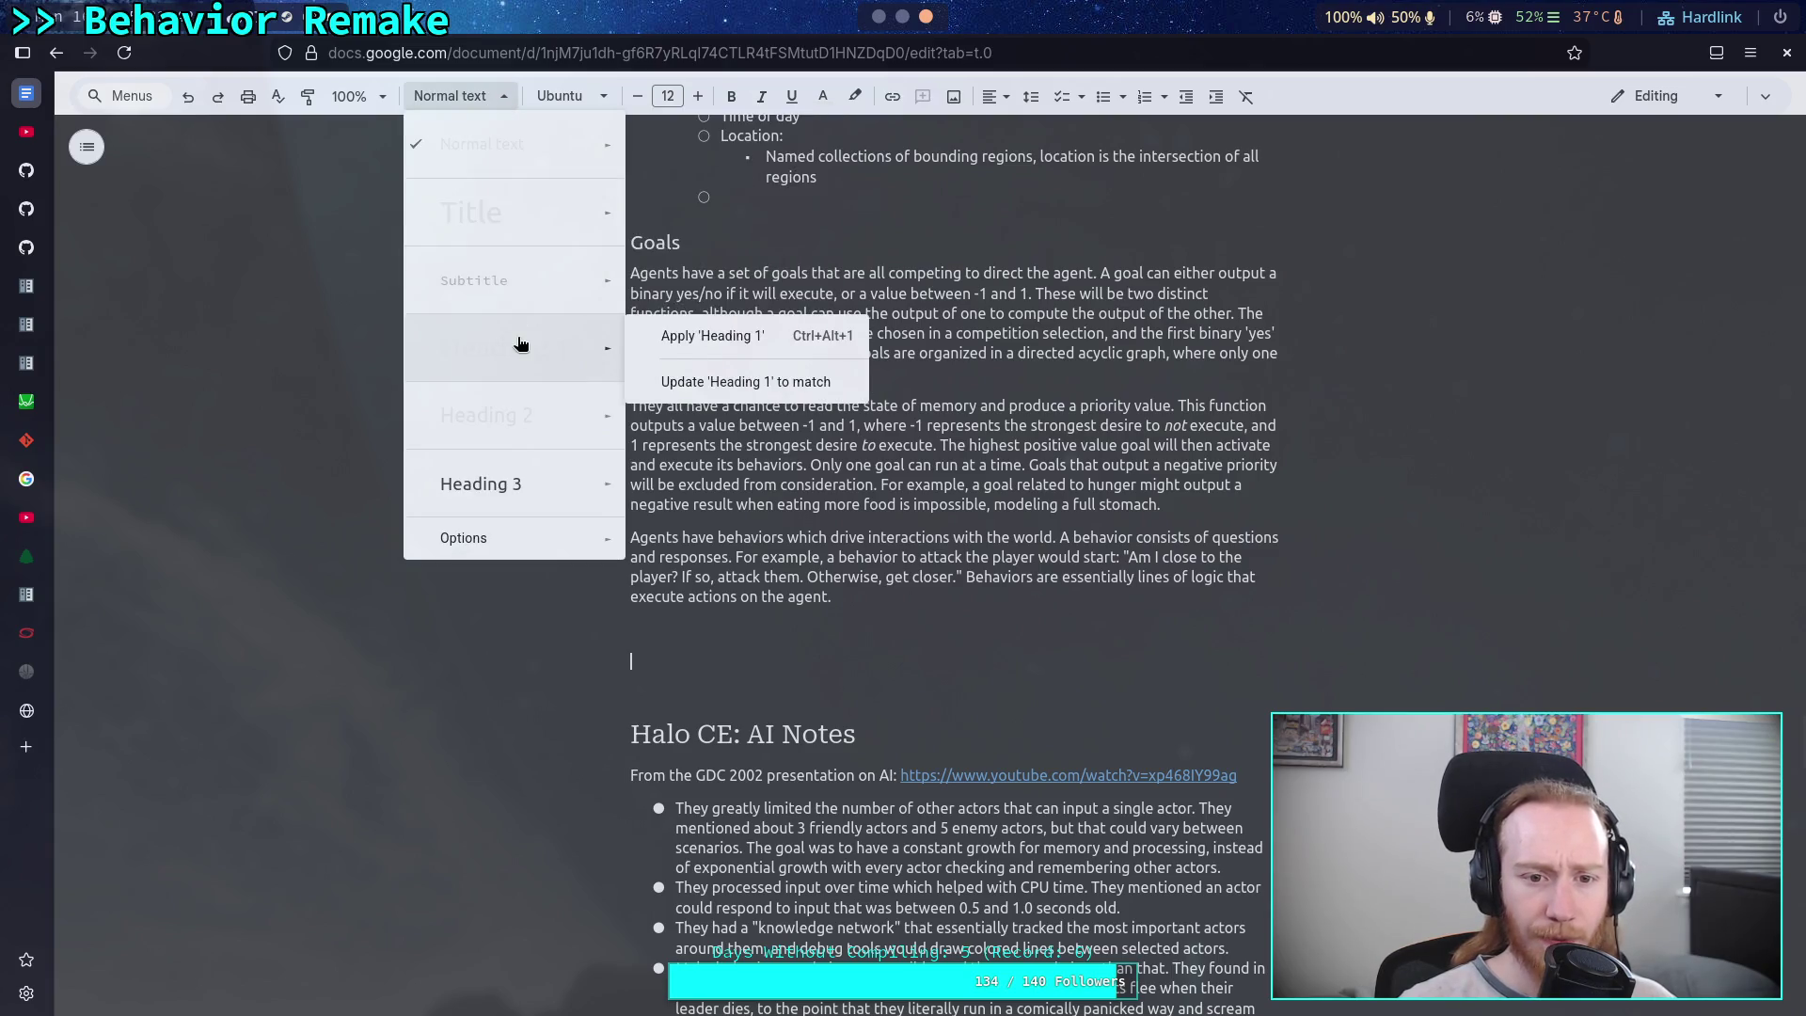
left_click(523, 406)
type("Pan")
key("BackSpace")
key("BackSpace")
key("BackSpace")
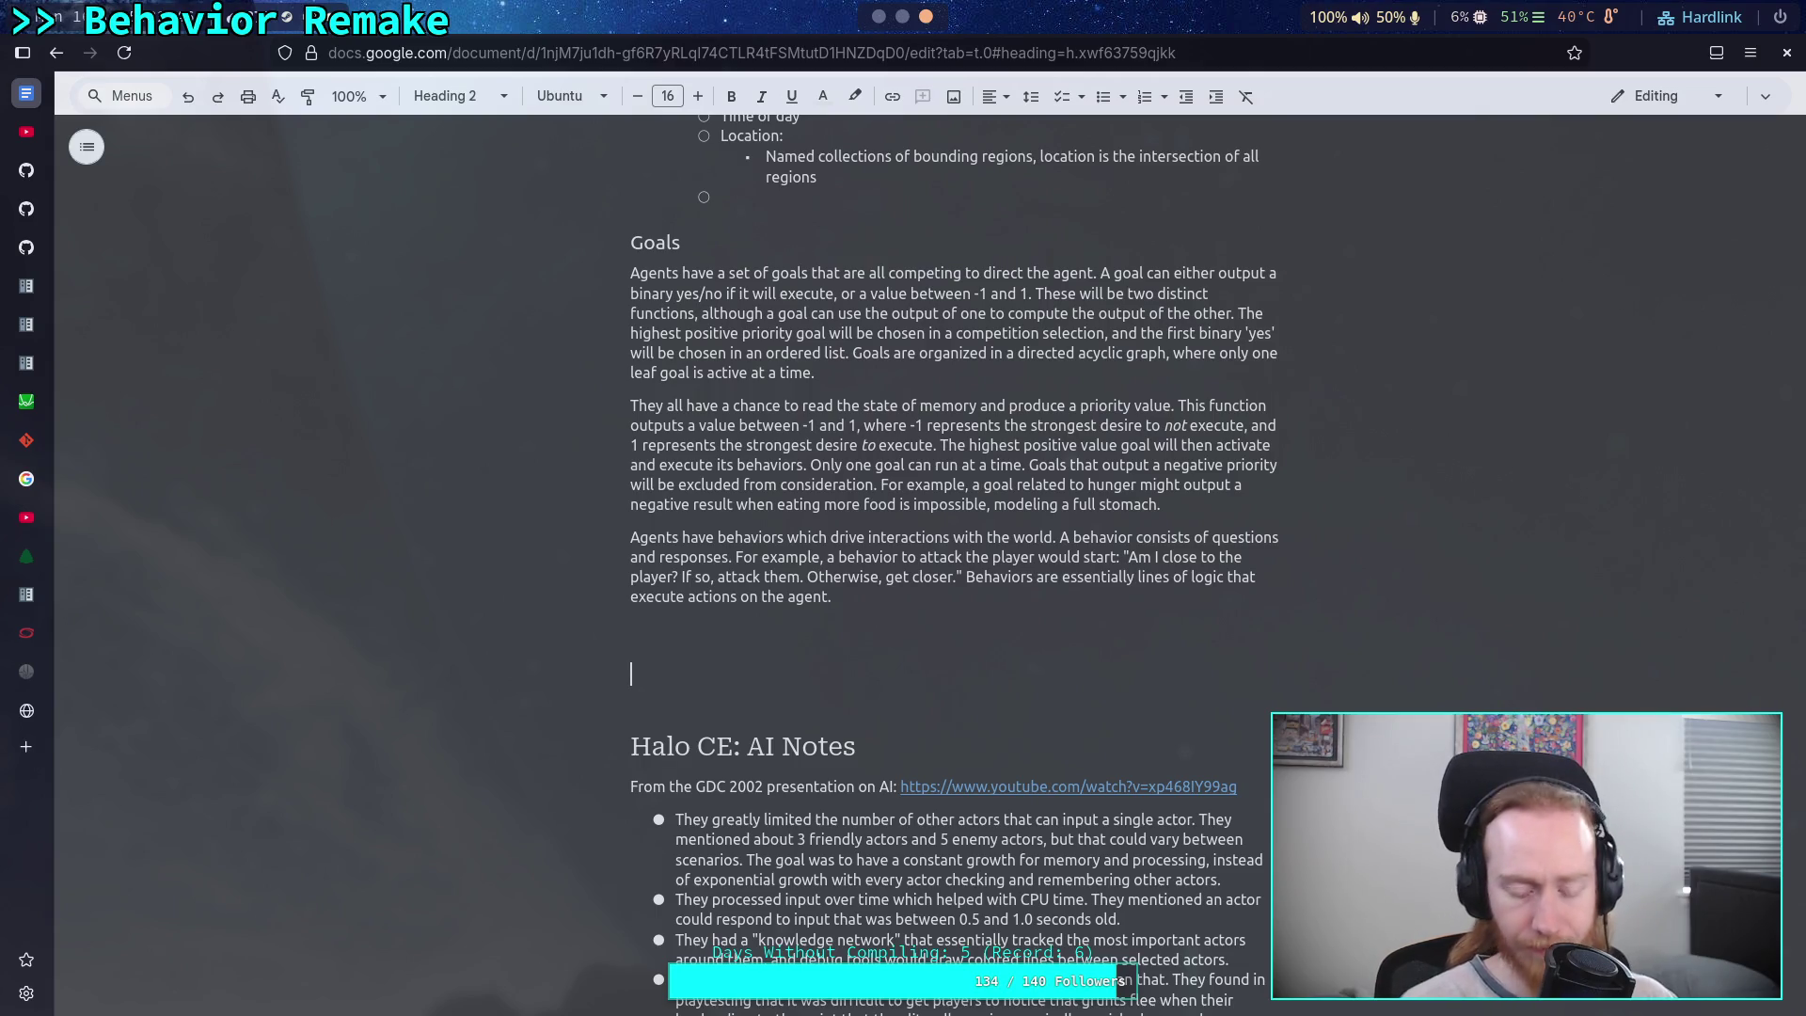
type("Process")
key("Return")
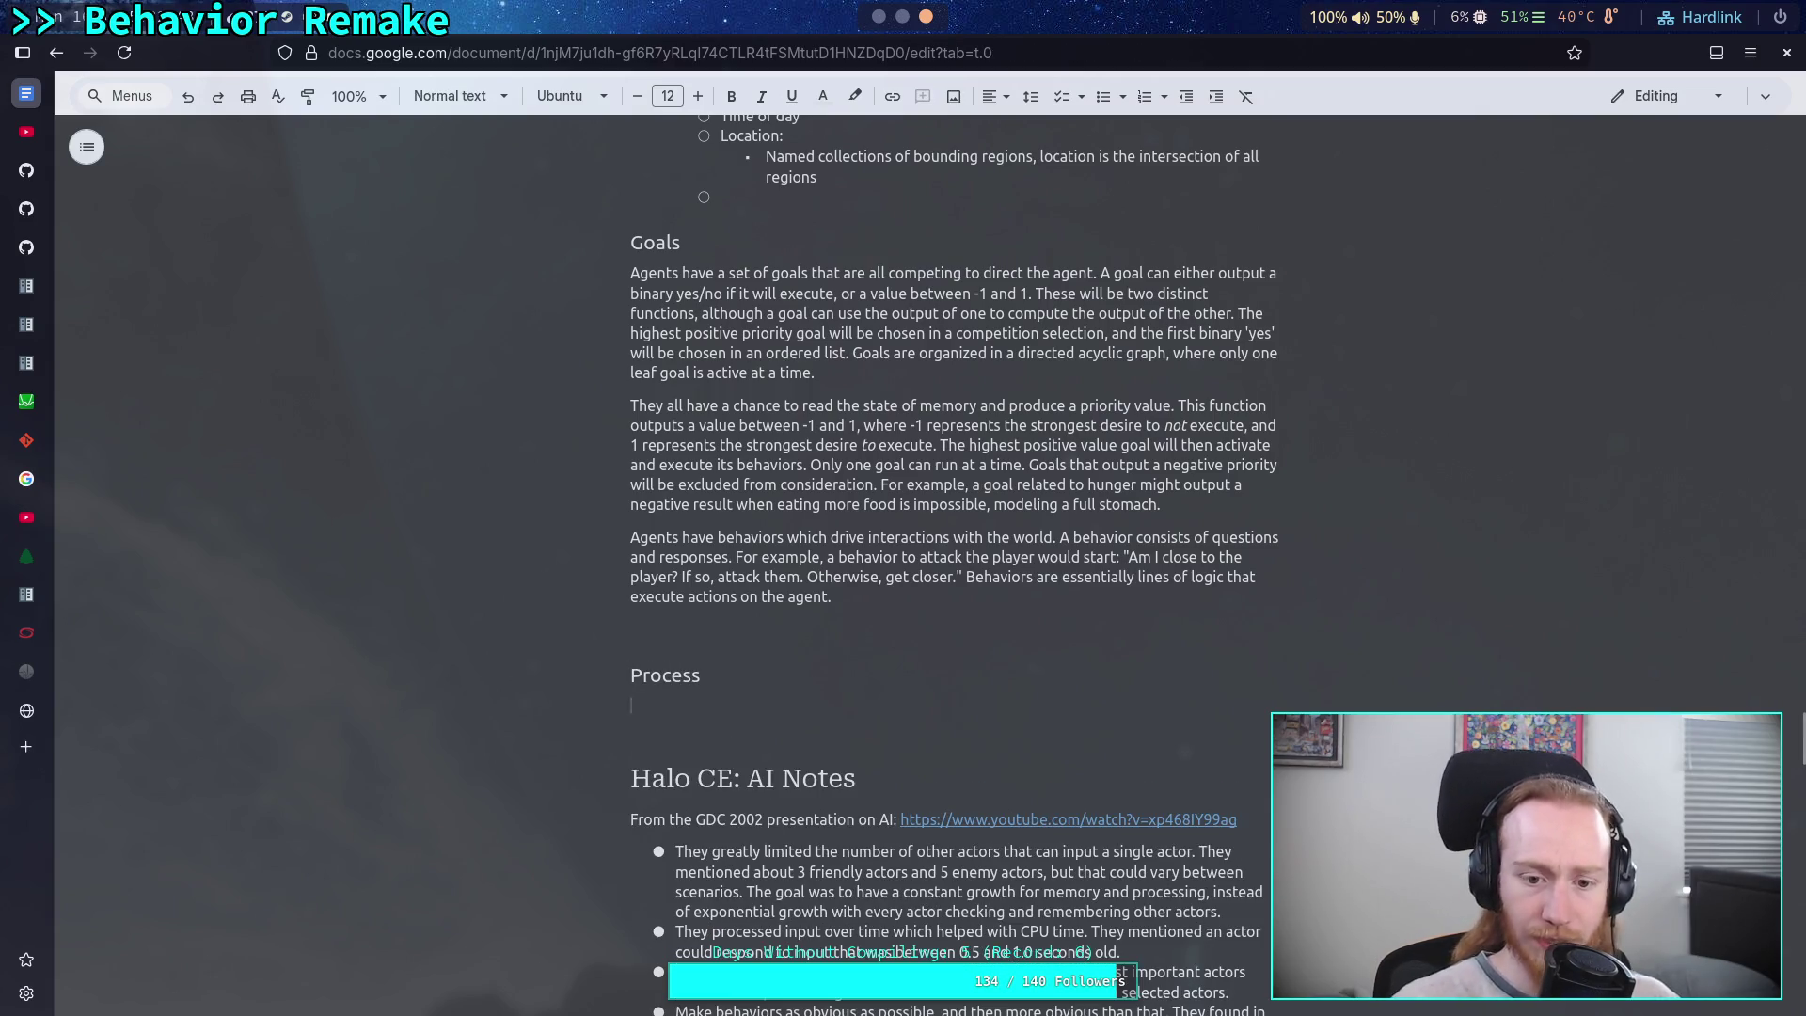
left_click(1164, 97)
- Start a 1. 2. 3. list under Process, drafting and erasing 'Tick each sense' and 'Do world perceptions'
left_click(1171, 143)
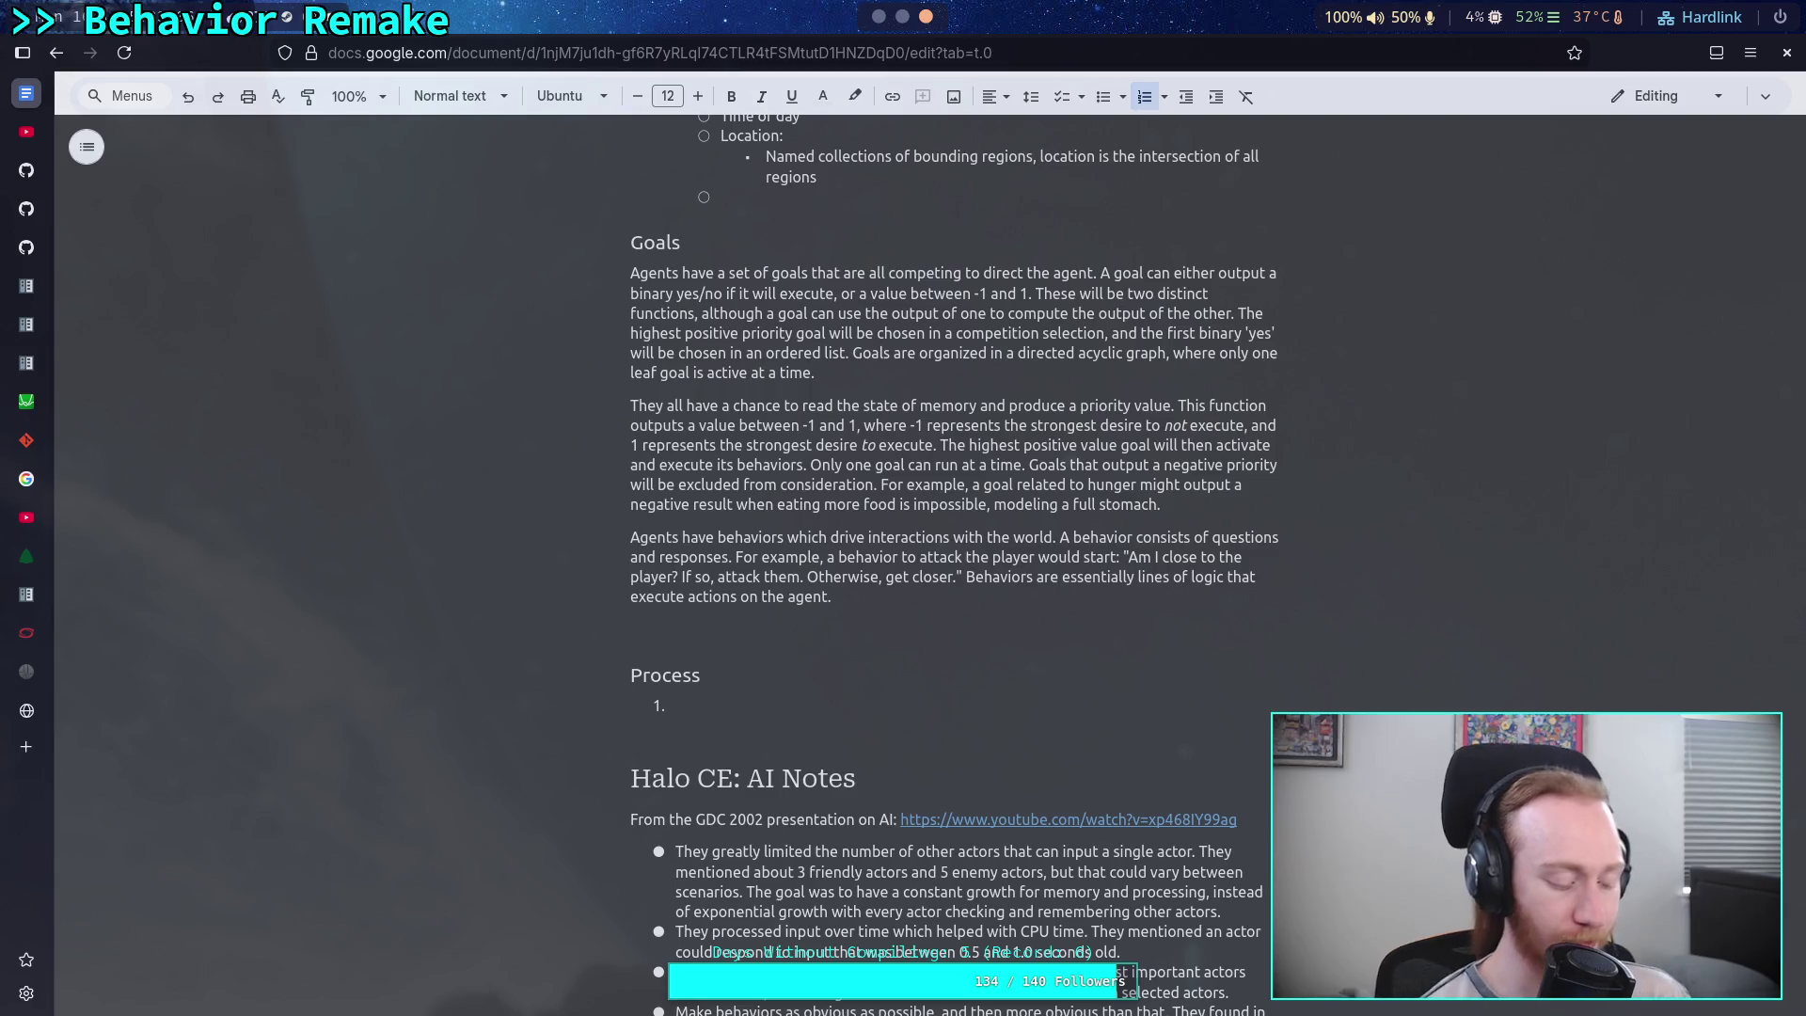
type("Tick each sense")
key("BackSpace")
key("BackSpace")
key("BackSpace")
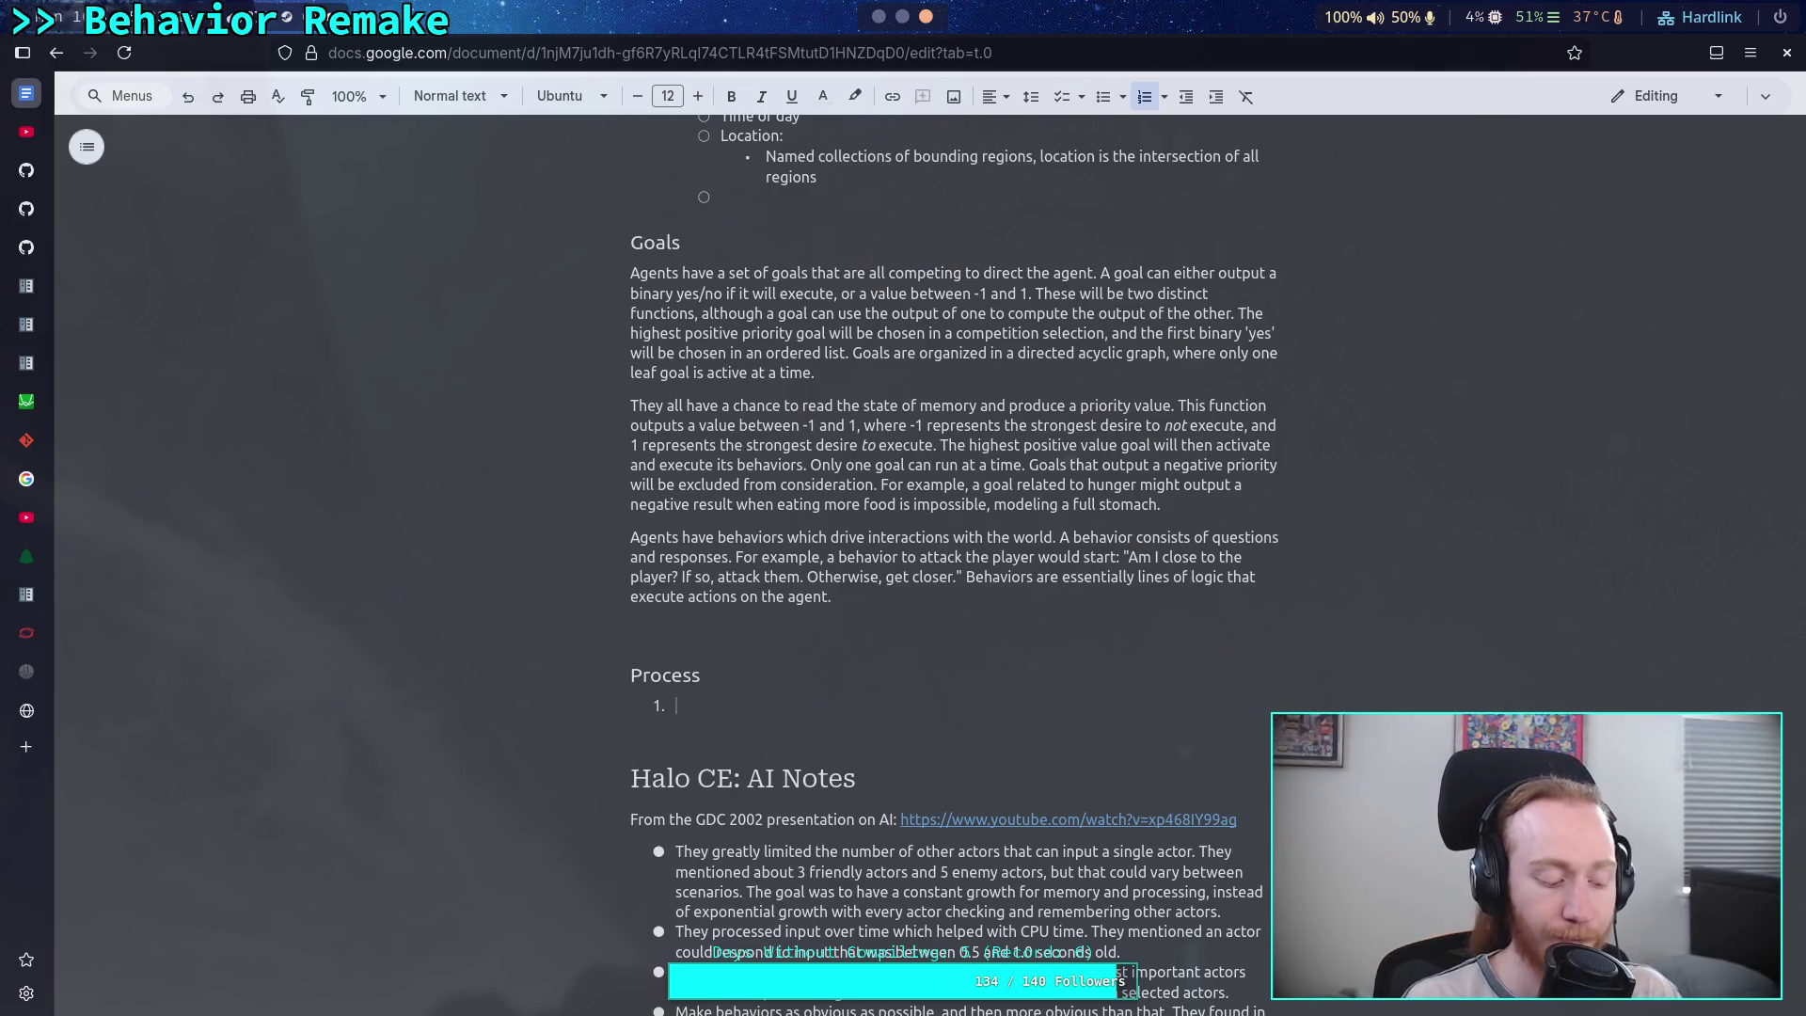
type("D")
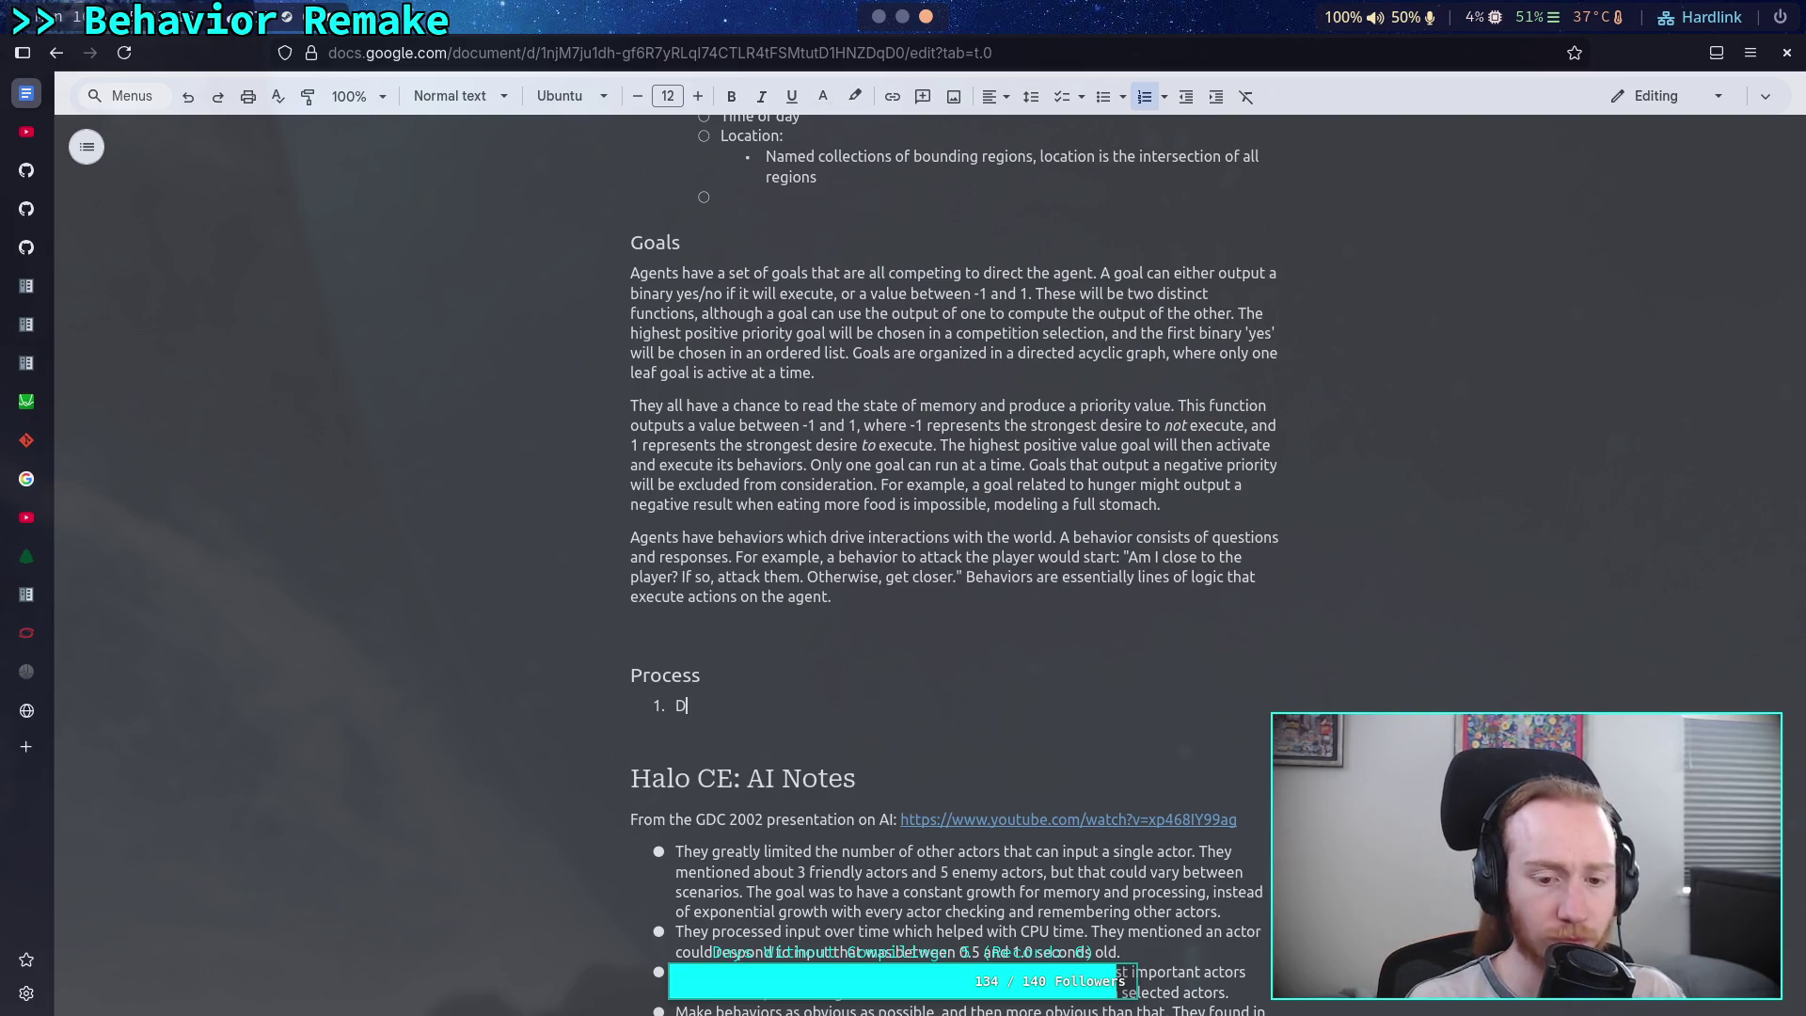
type("o world ")
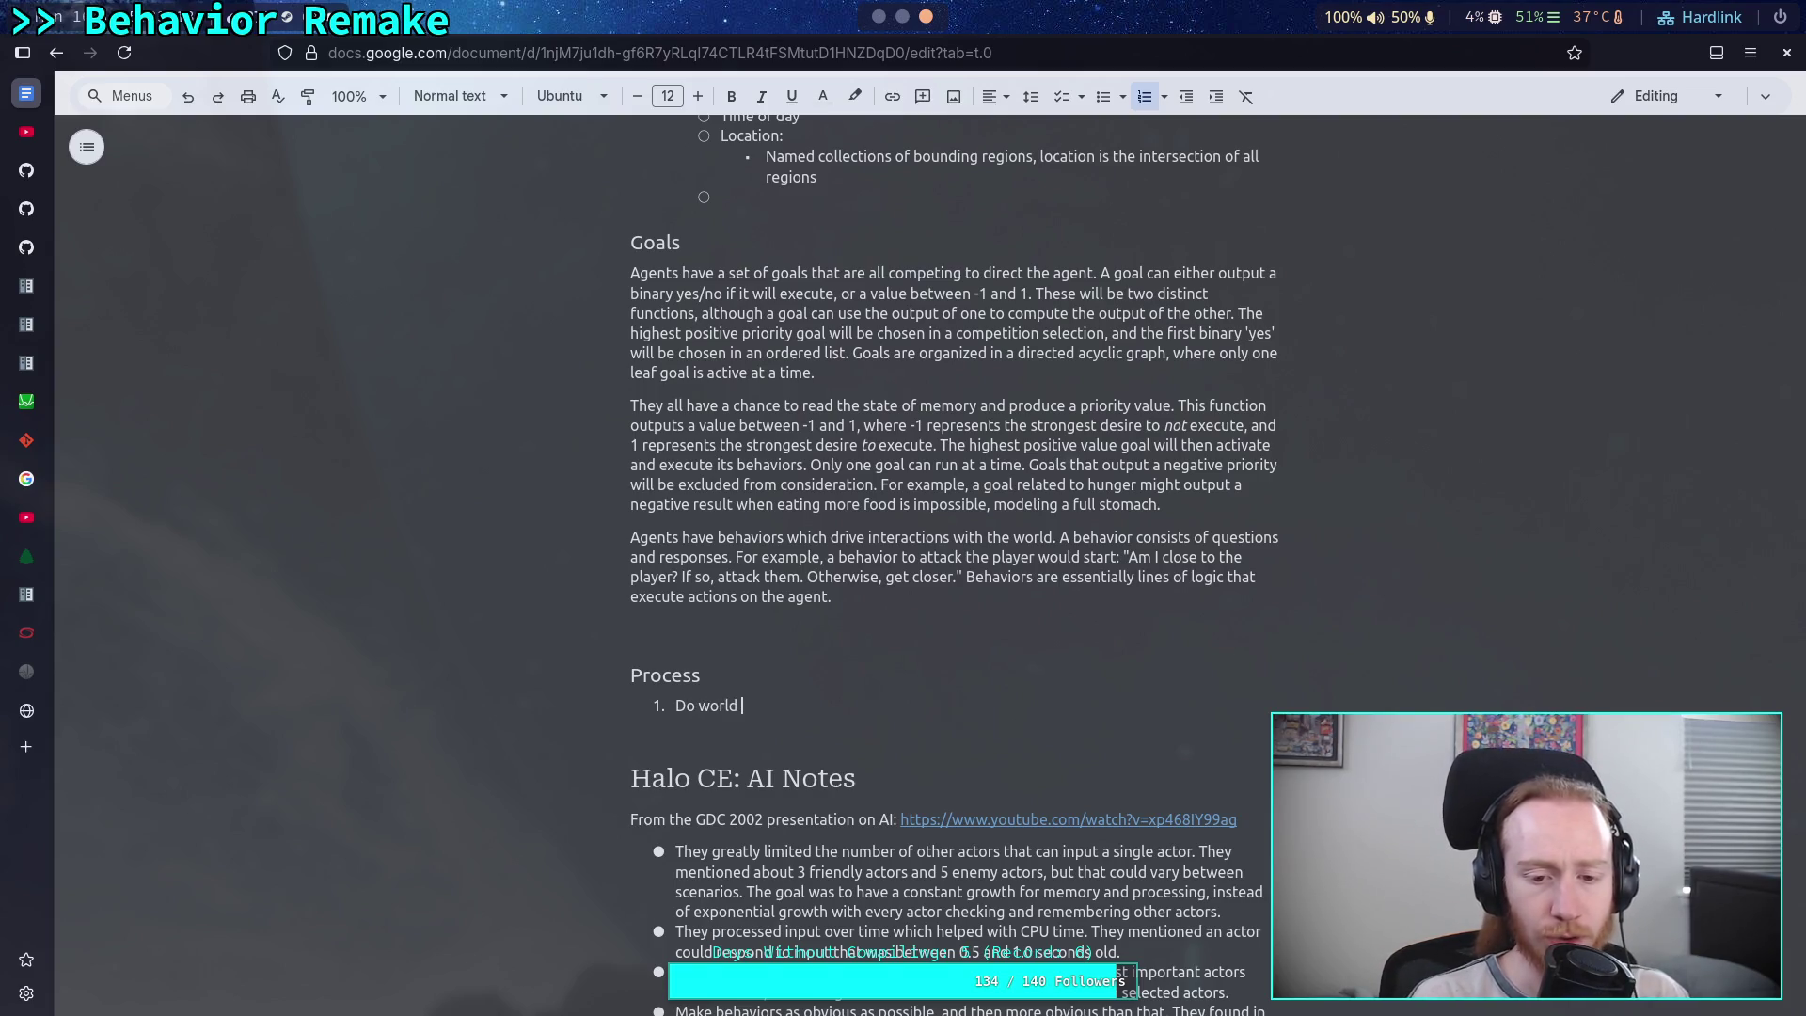
type("perceptions")
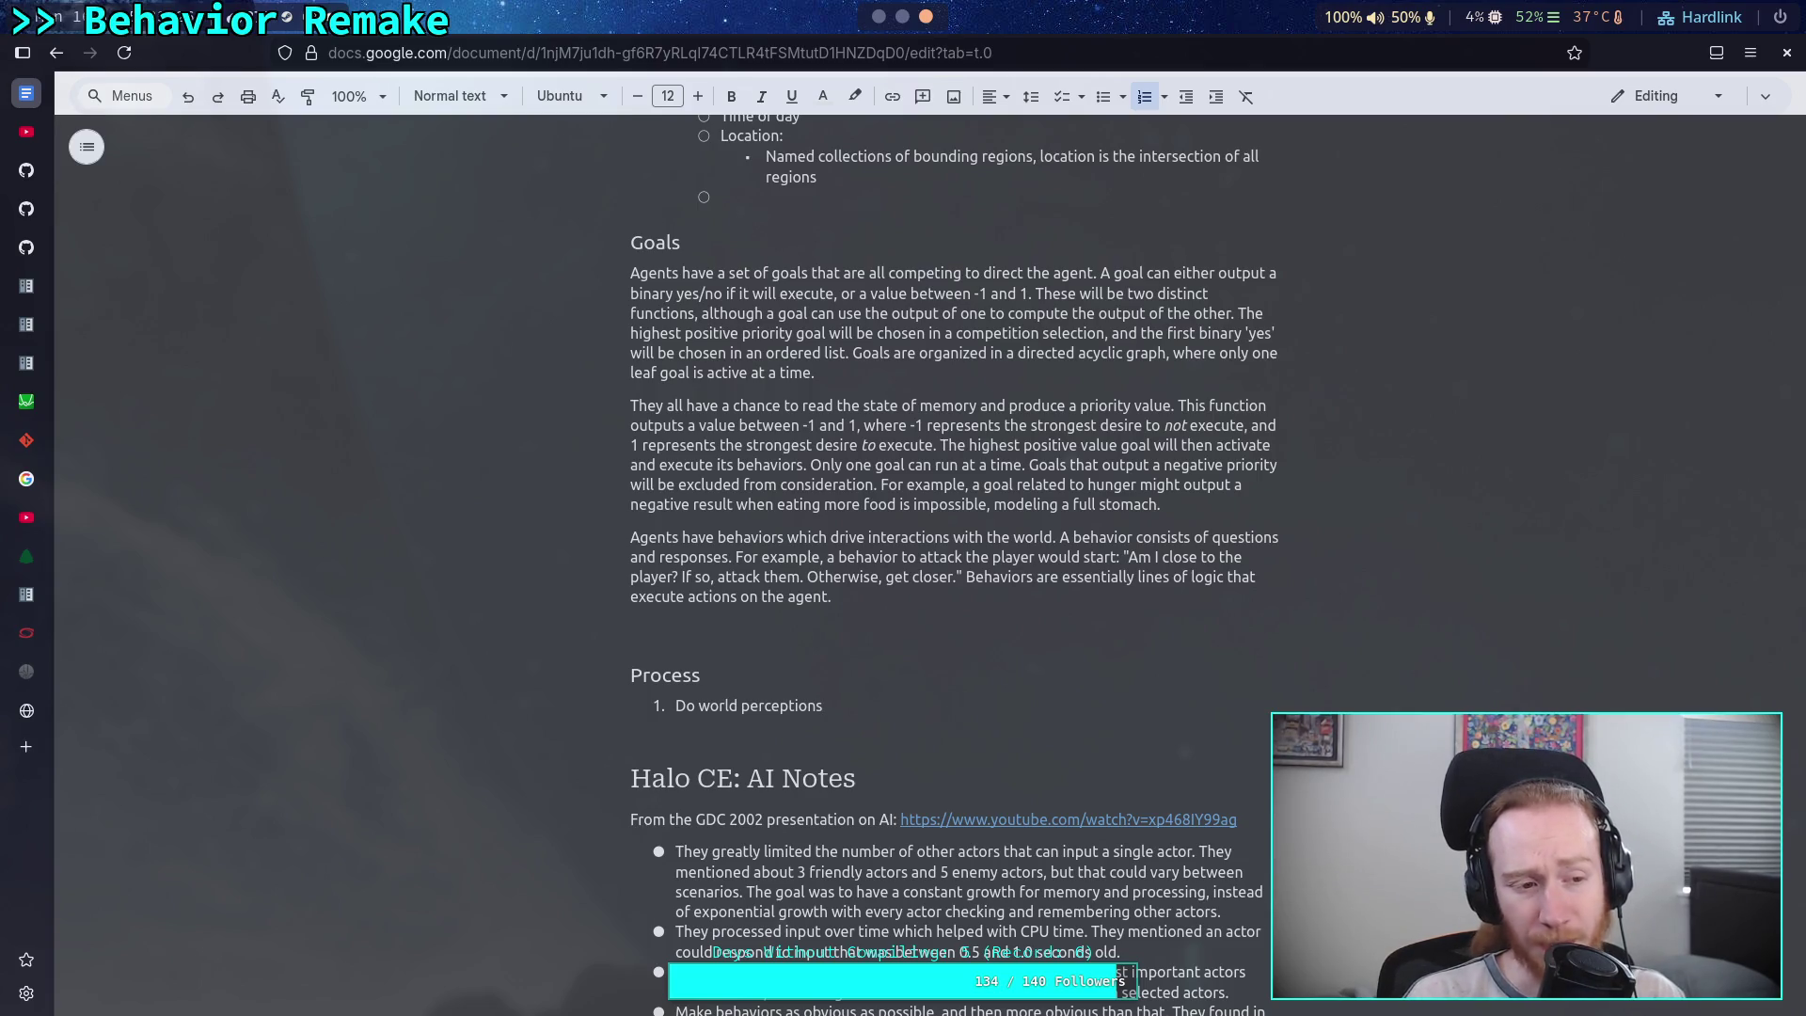
key("BackSpace")
key("BackSpace")
key("BackSpace")
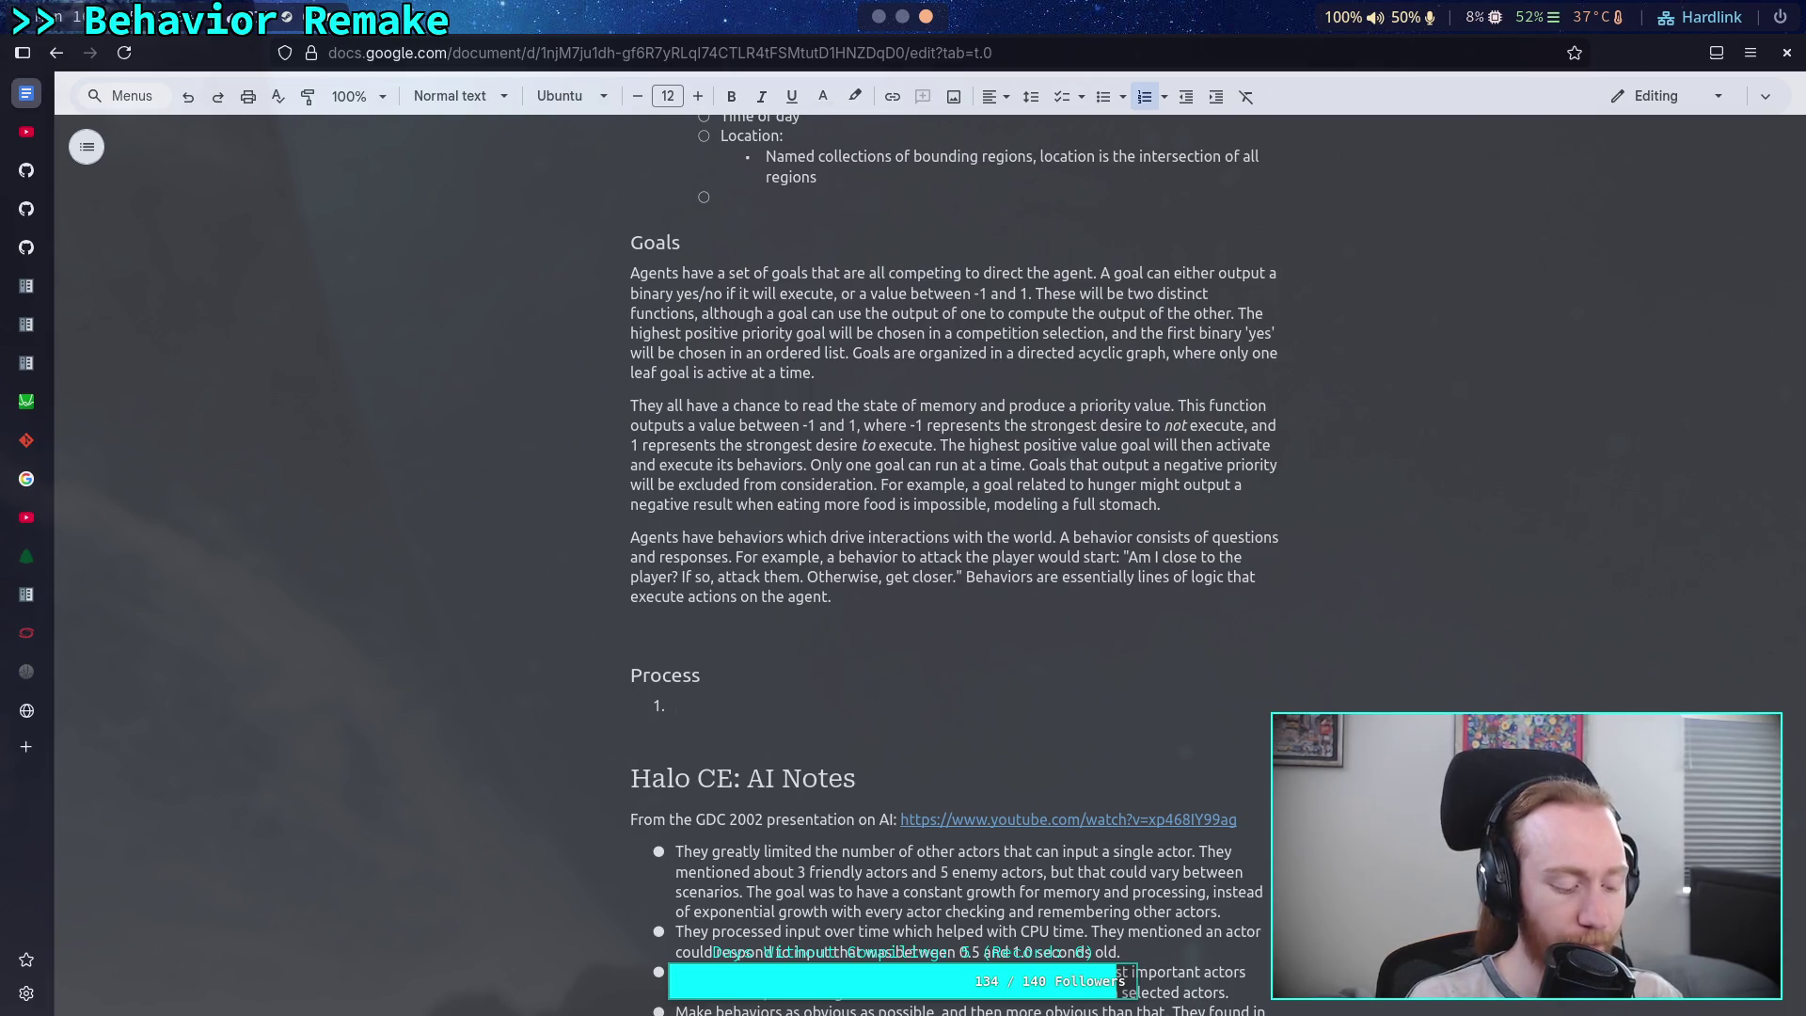
type("Process")
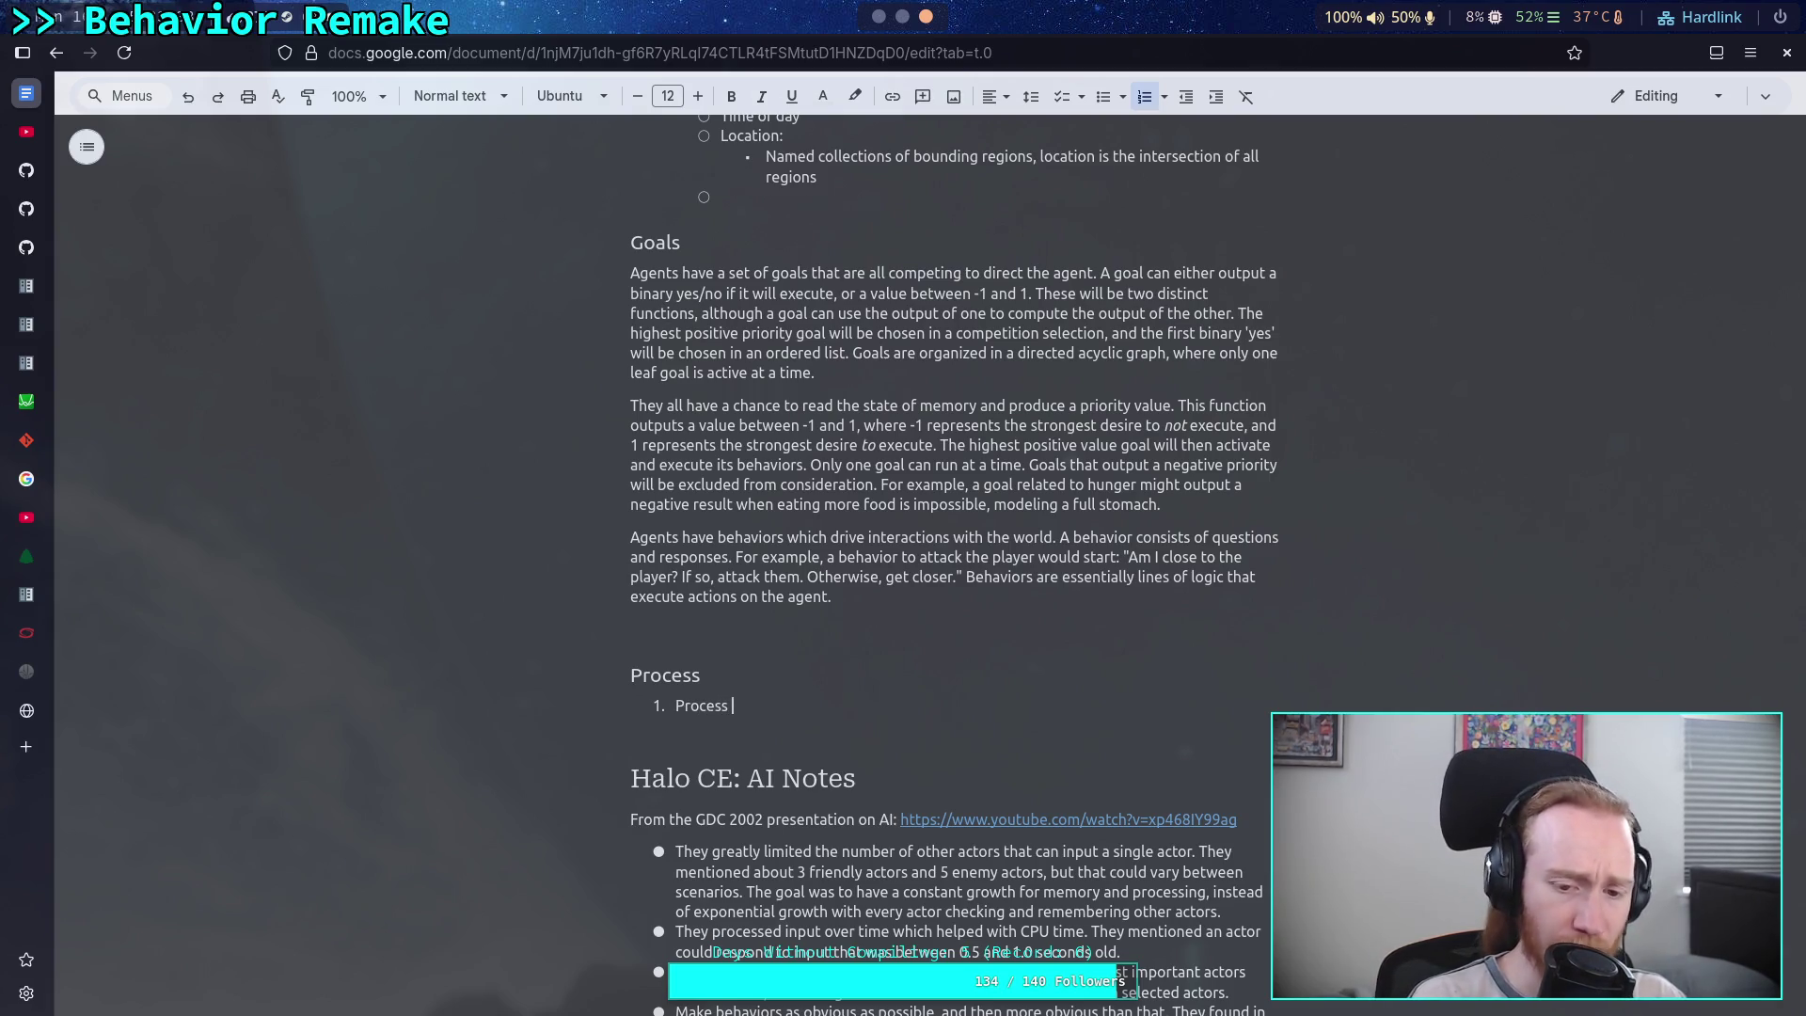
type("passive p")
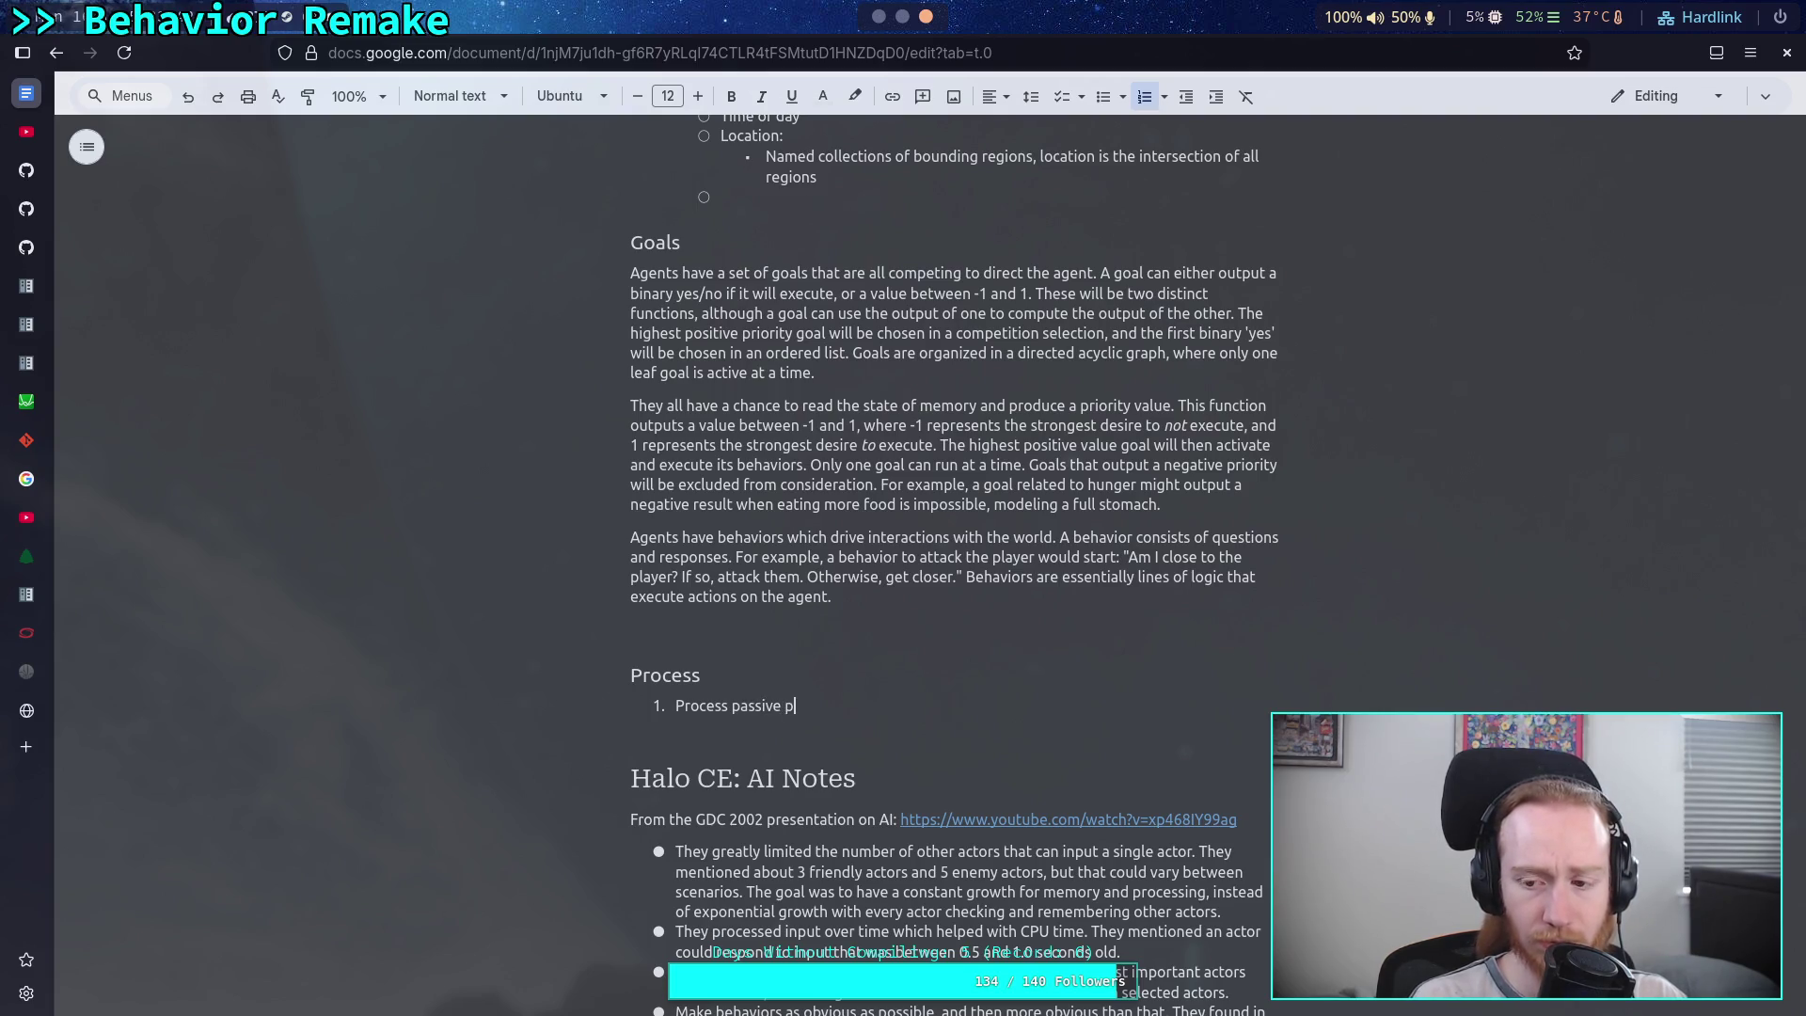
key("BackSpace")
key("BackSpace")
key("BackSpace")
type("event -driven ")
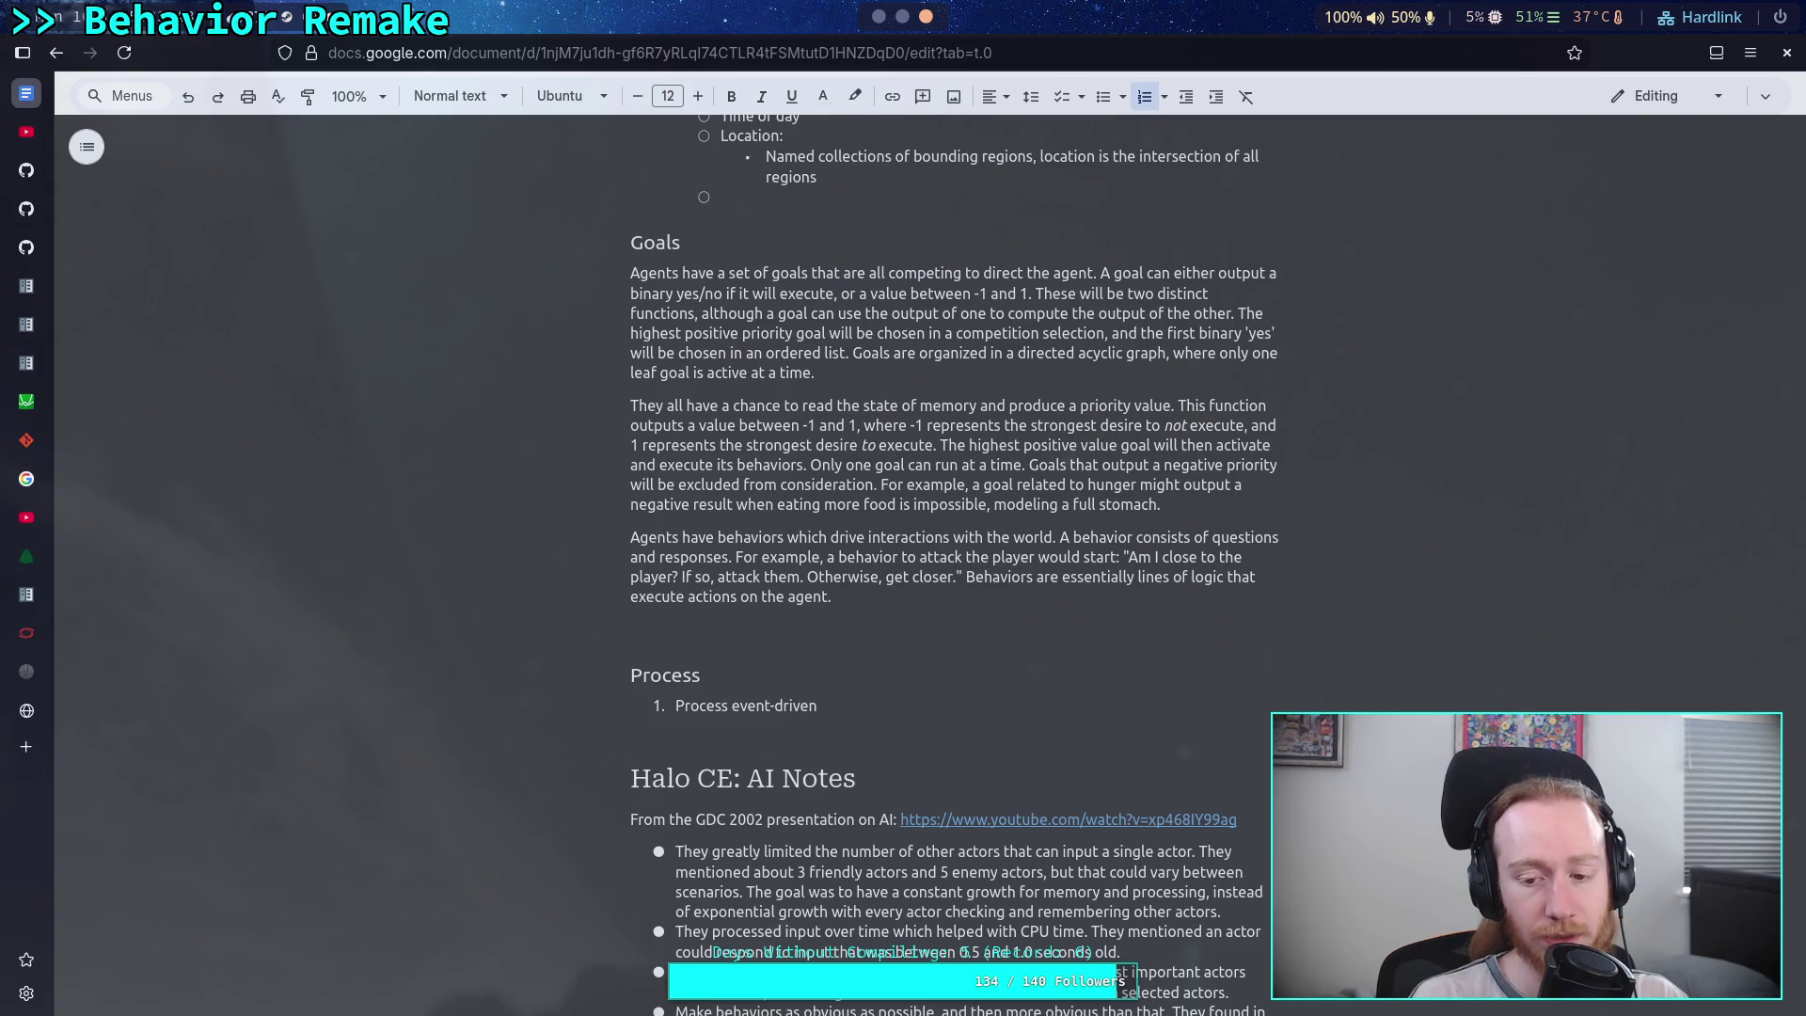
type("per")
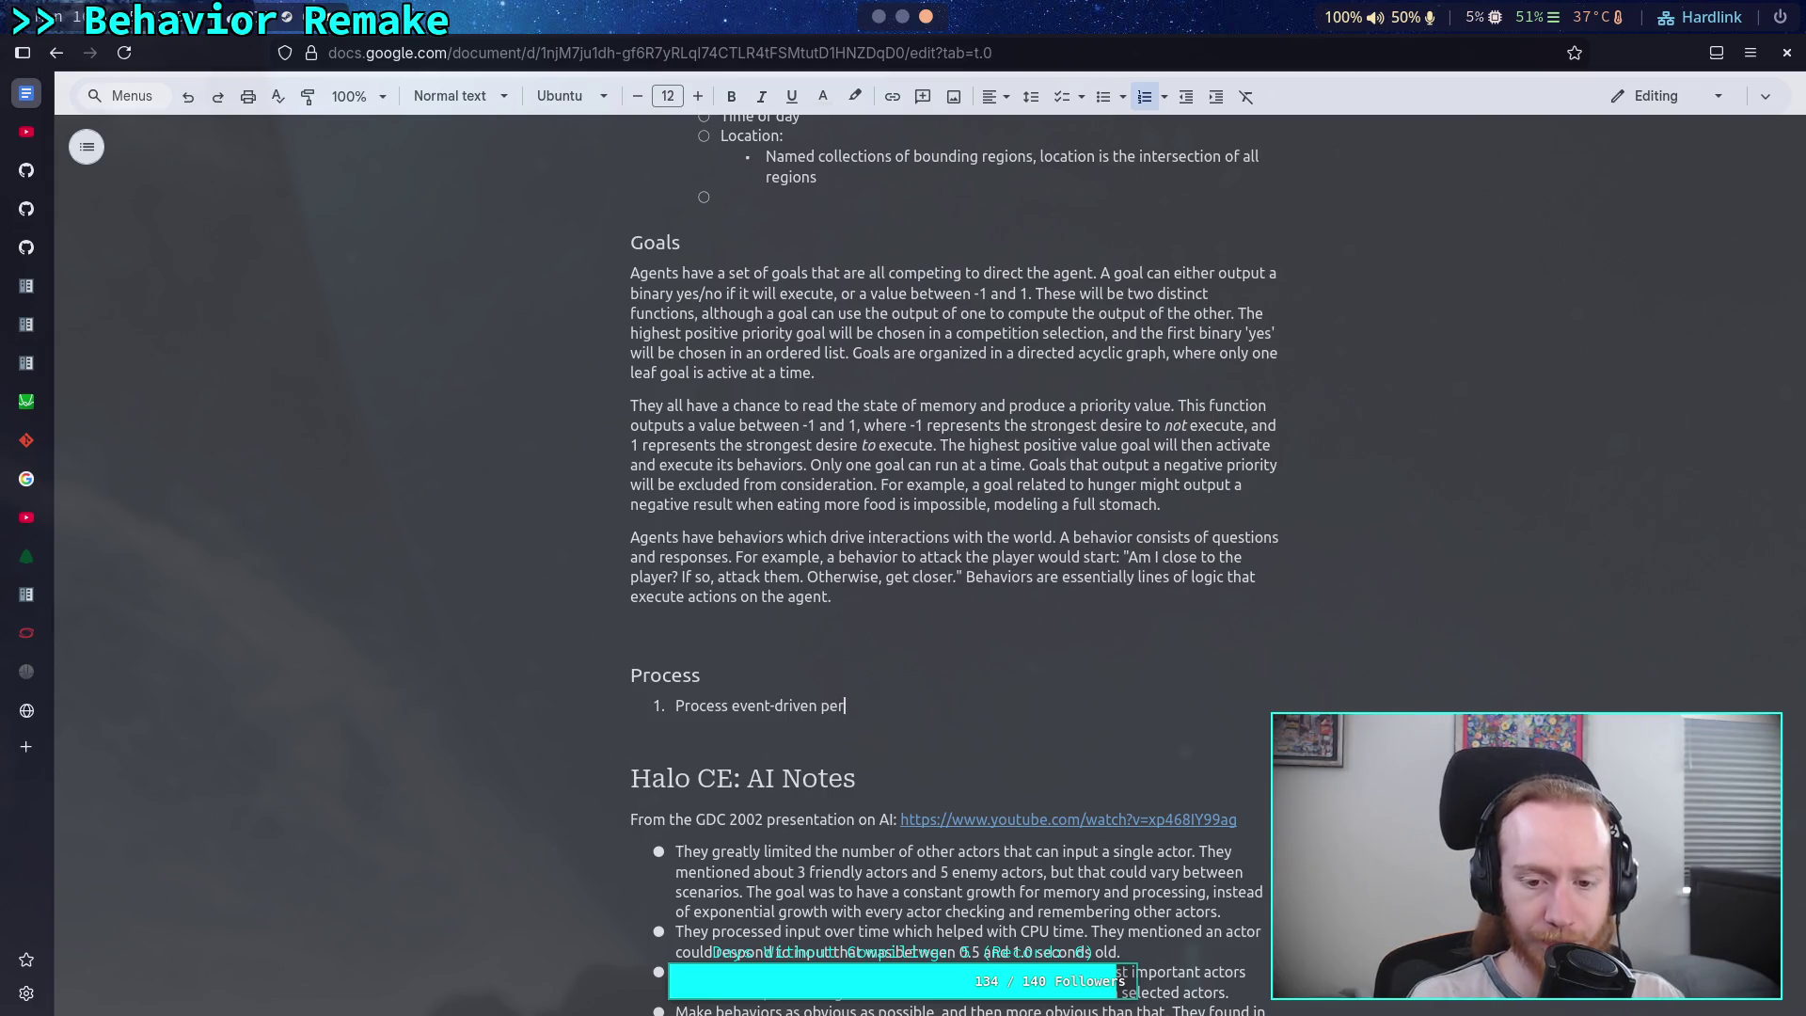
key("BackSpace")
key("BackSpace")
key("BackSpace")
type("senses")
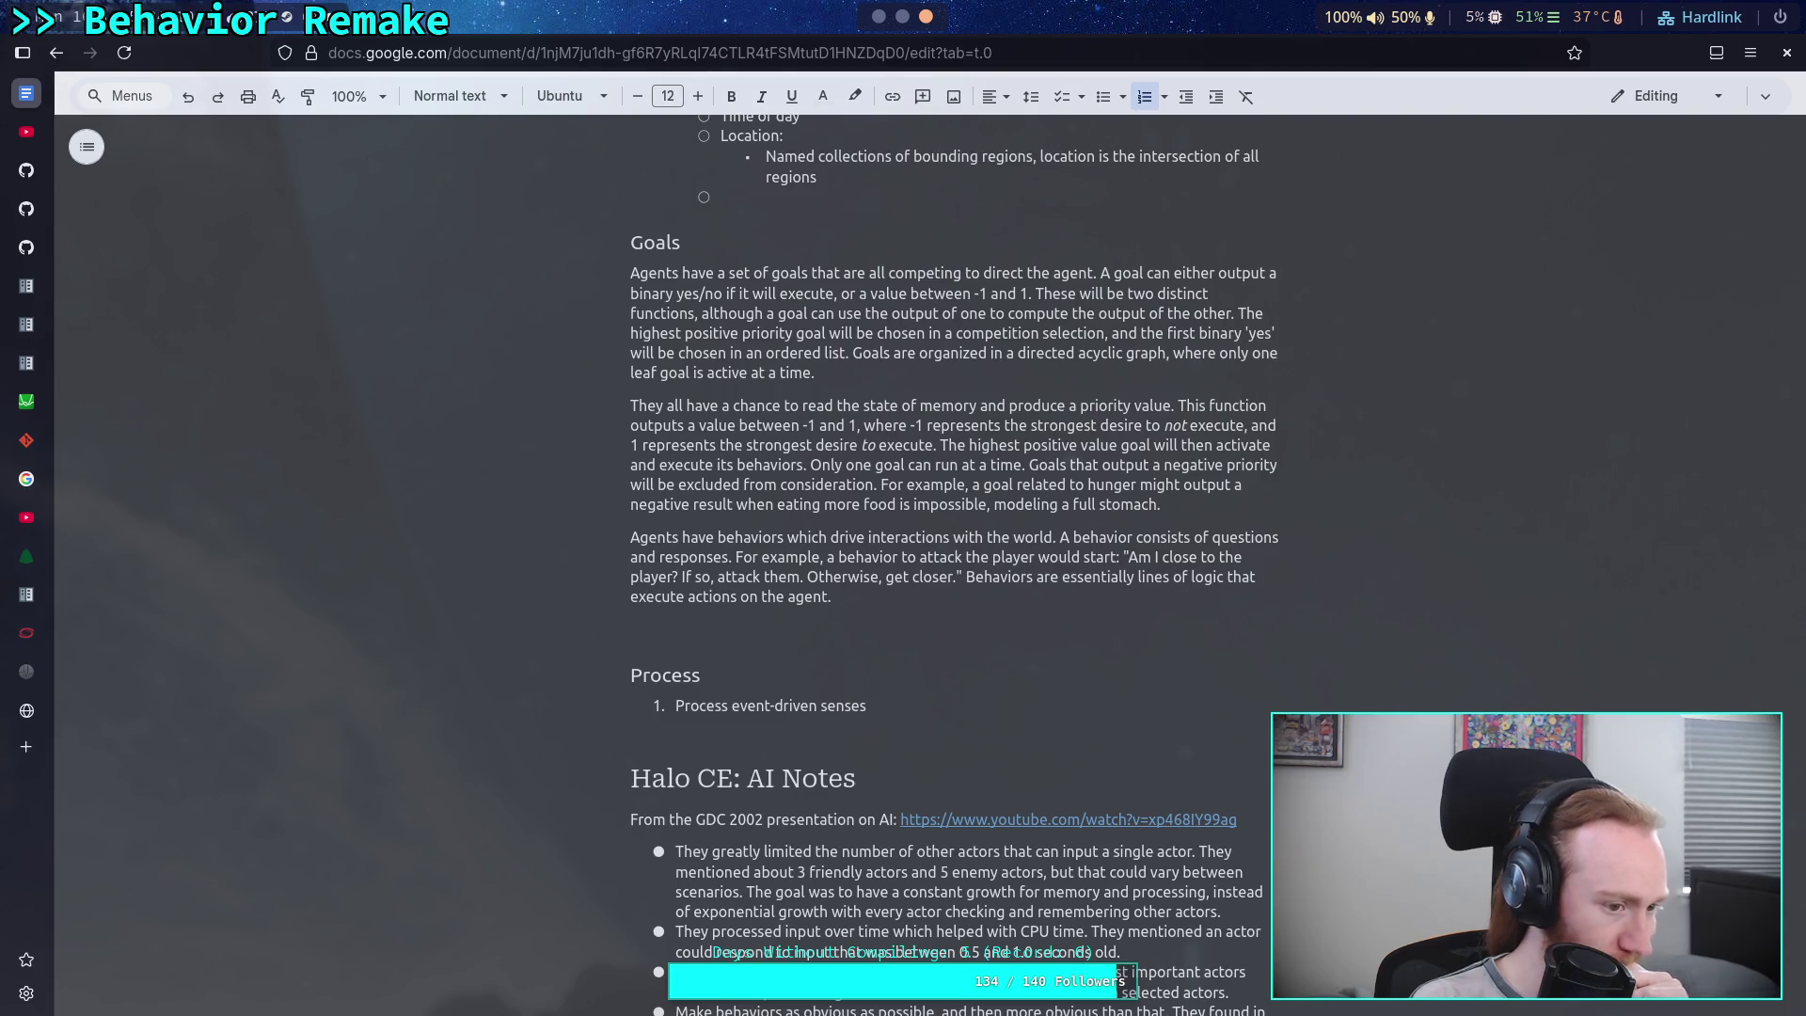
key("BackSpace")
key("BackSpace")
key("BackSpace")
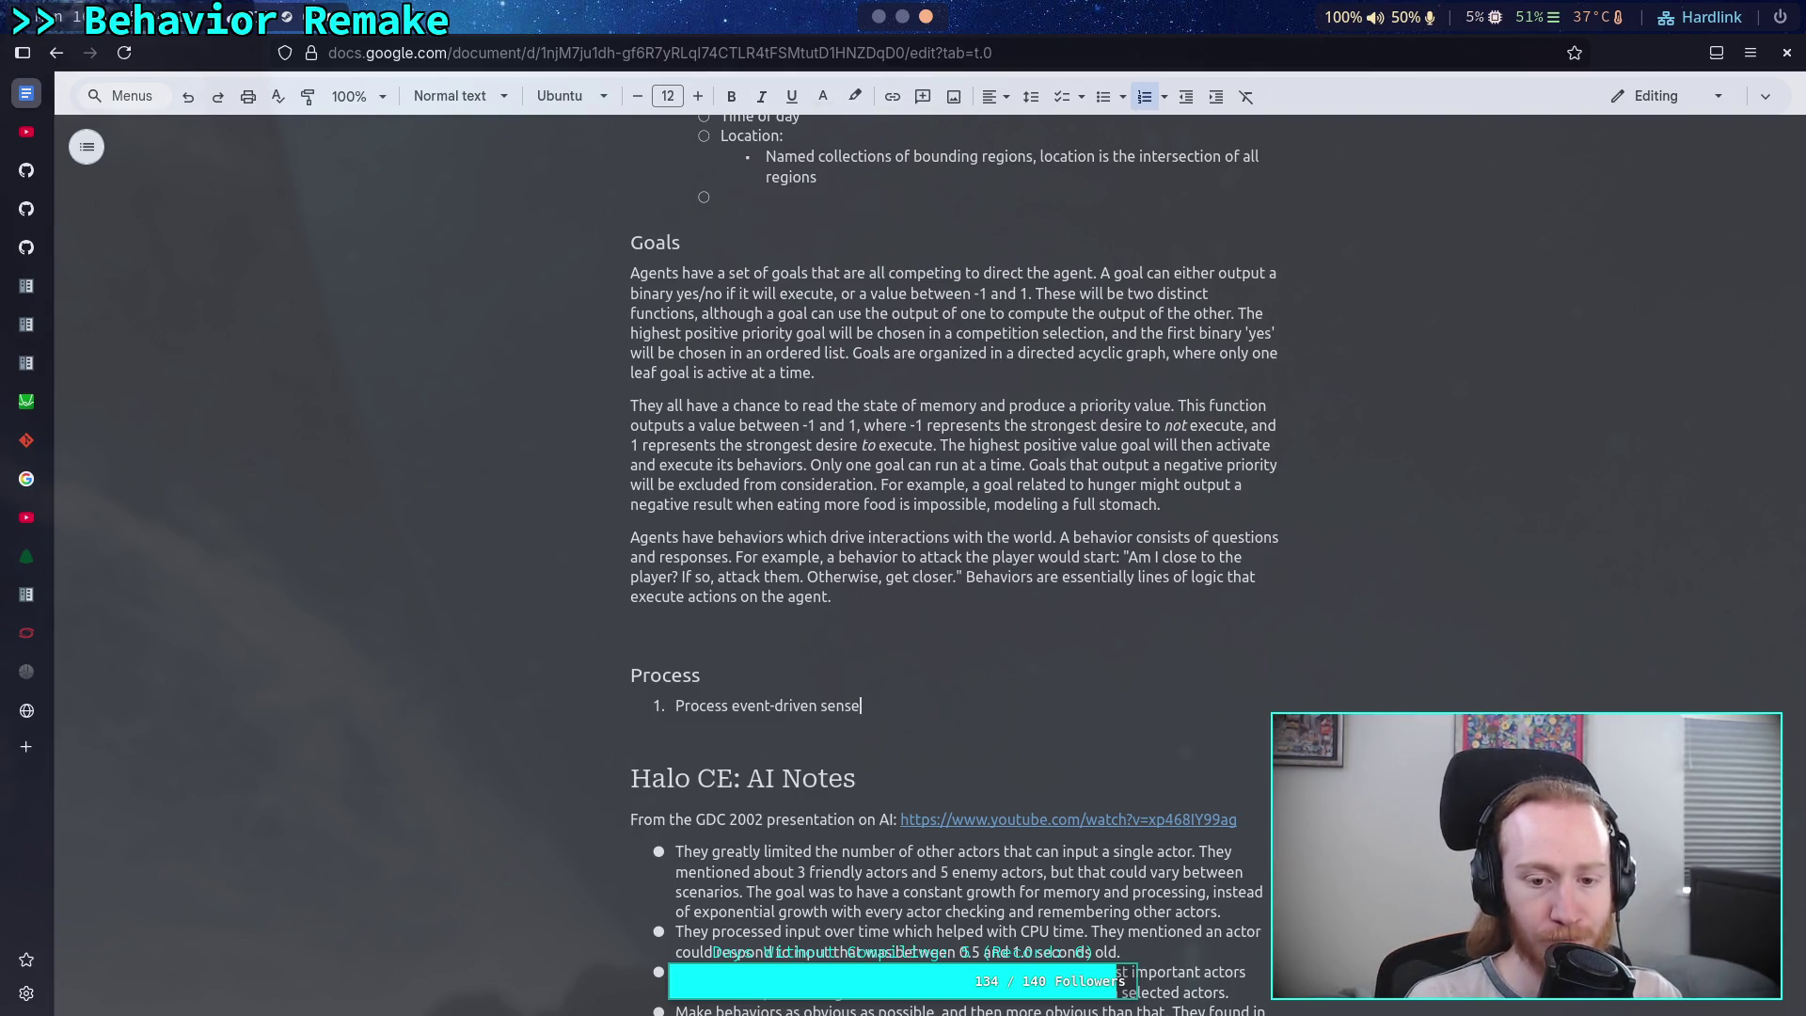
key("BackSpace")
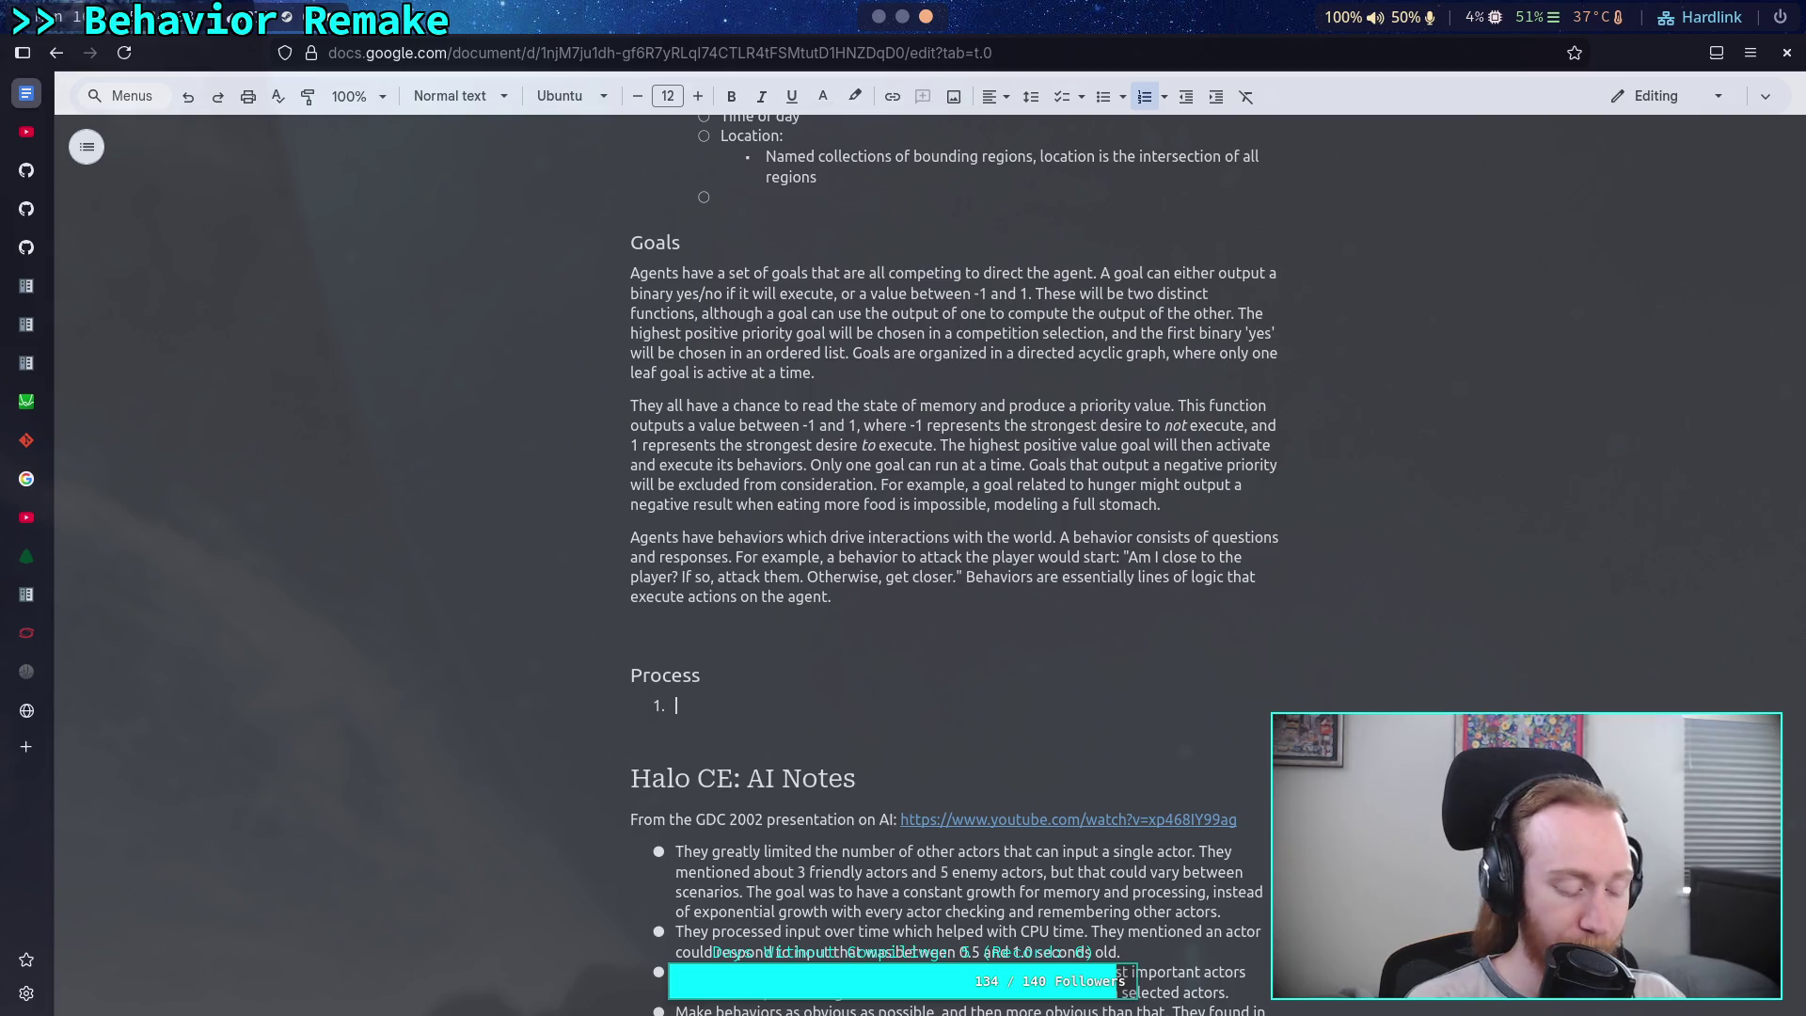
- Enter 'Check vision' as step 1 and nest an empty sub-item a beneath it
type("Proc")
key("BackSpace")
key("BackSpace")
key("BackSpace")
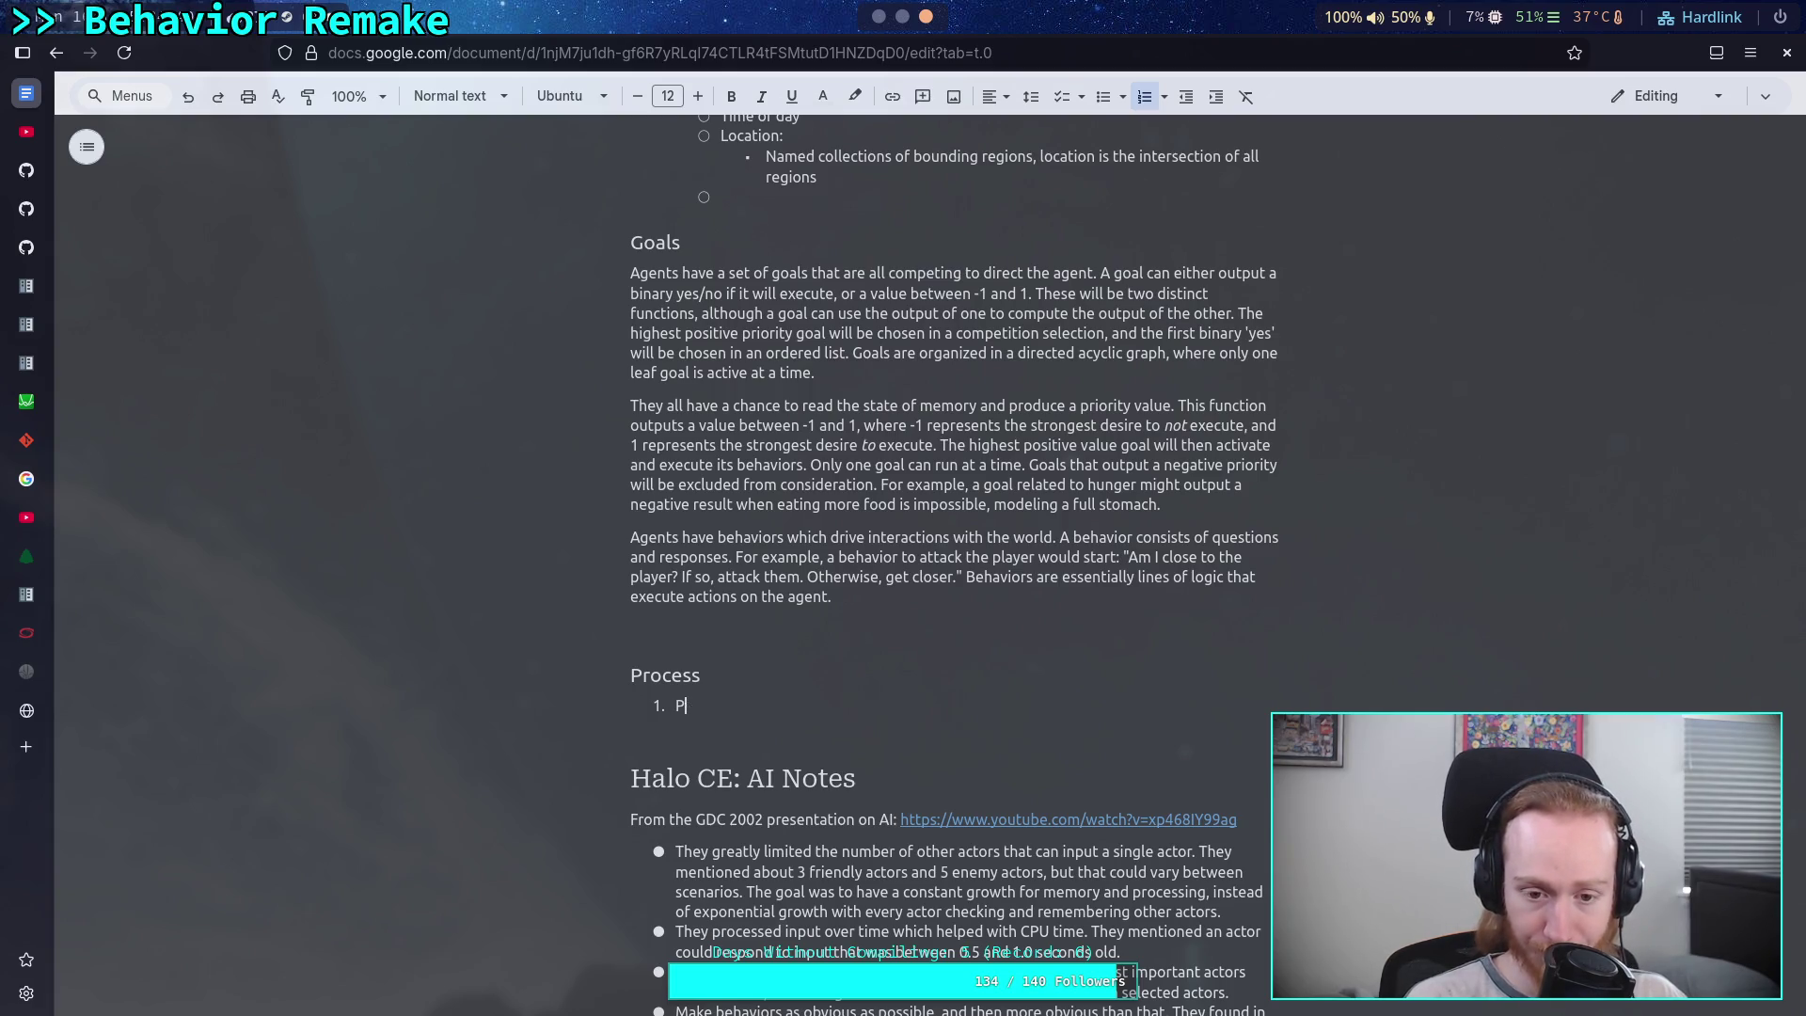
type("Check vision")
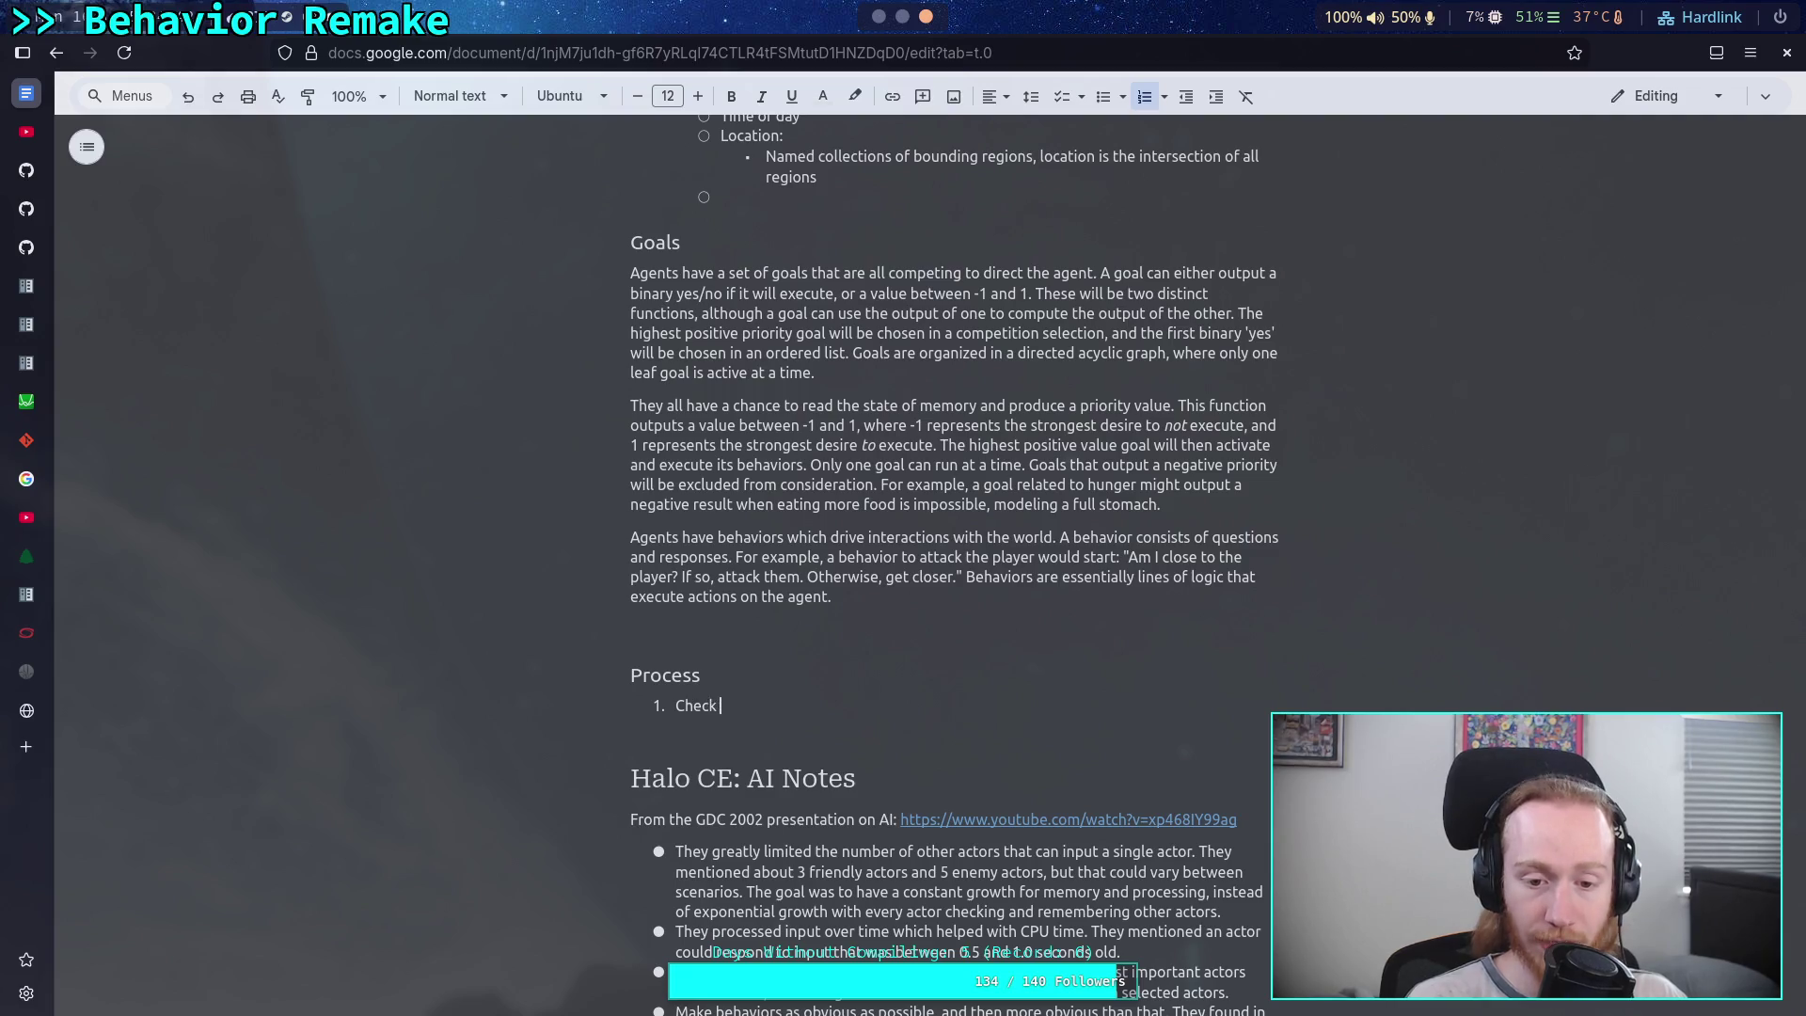
key("Return")
key("Tab")
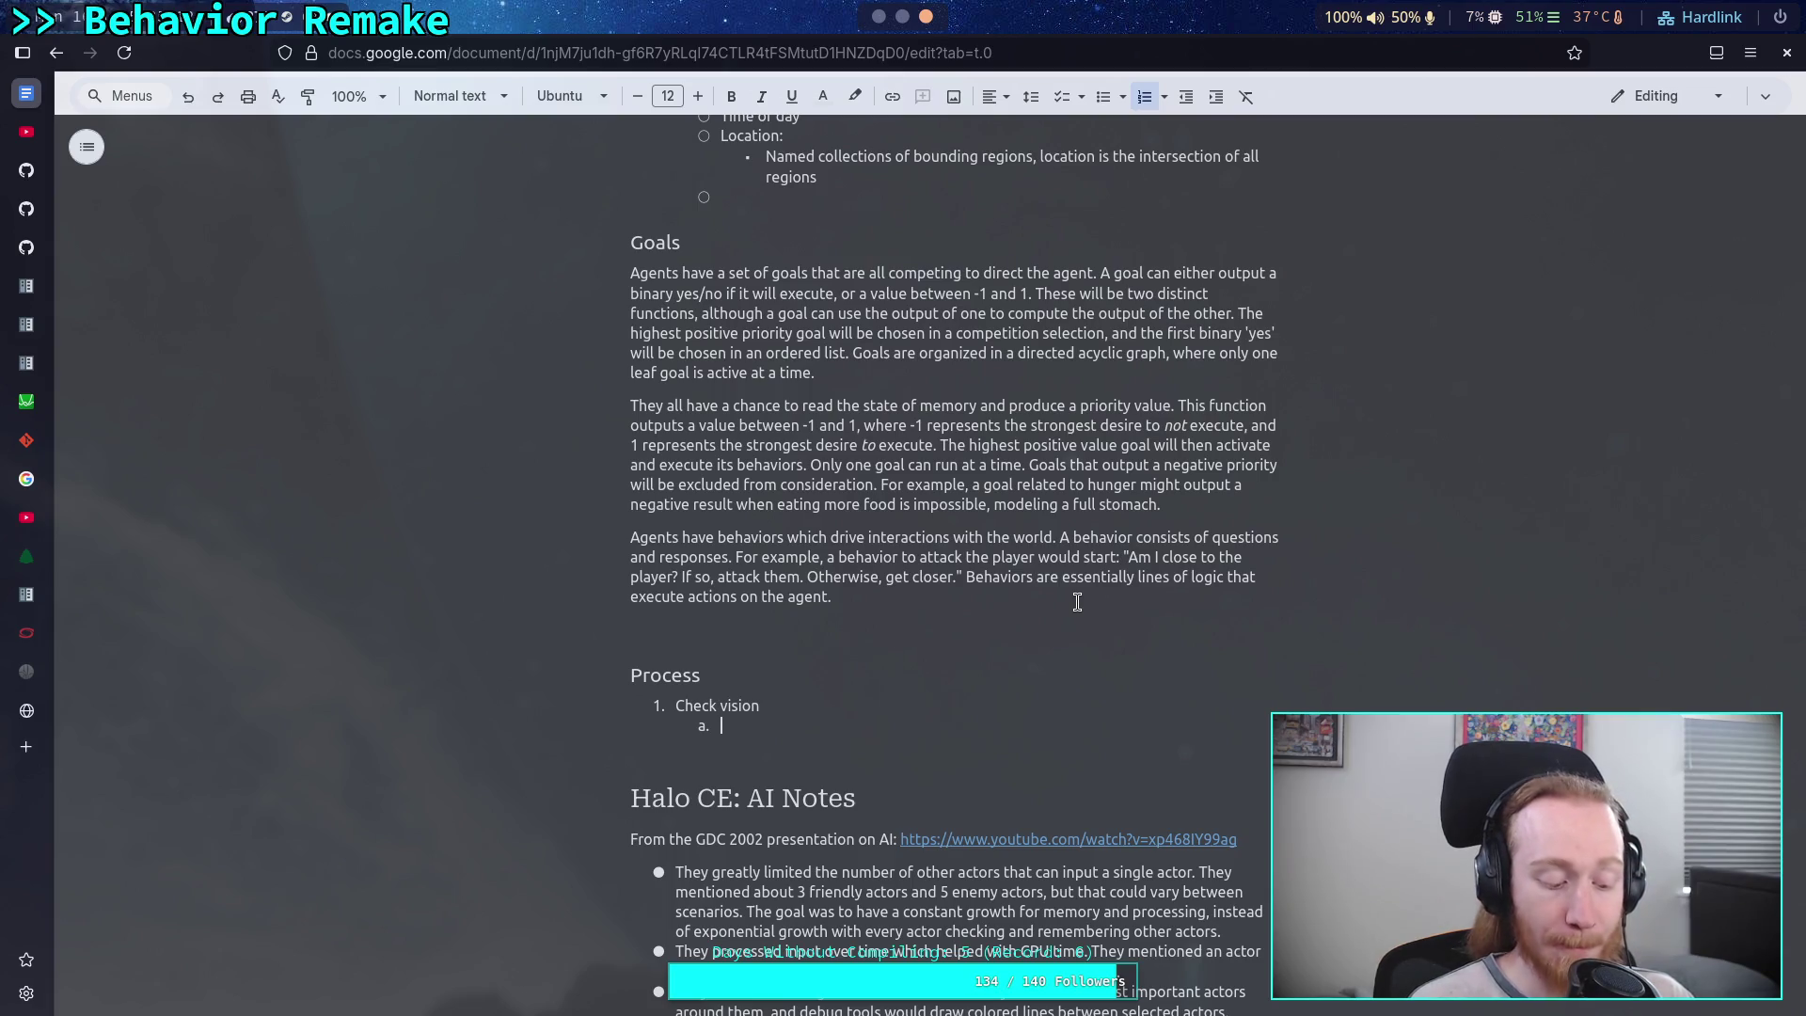
- Write sub-item a 'Test line of sight to any target groups within field of view', then outdent to step 2
type("Test")
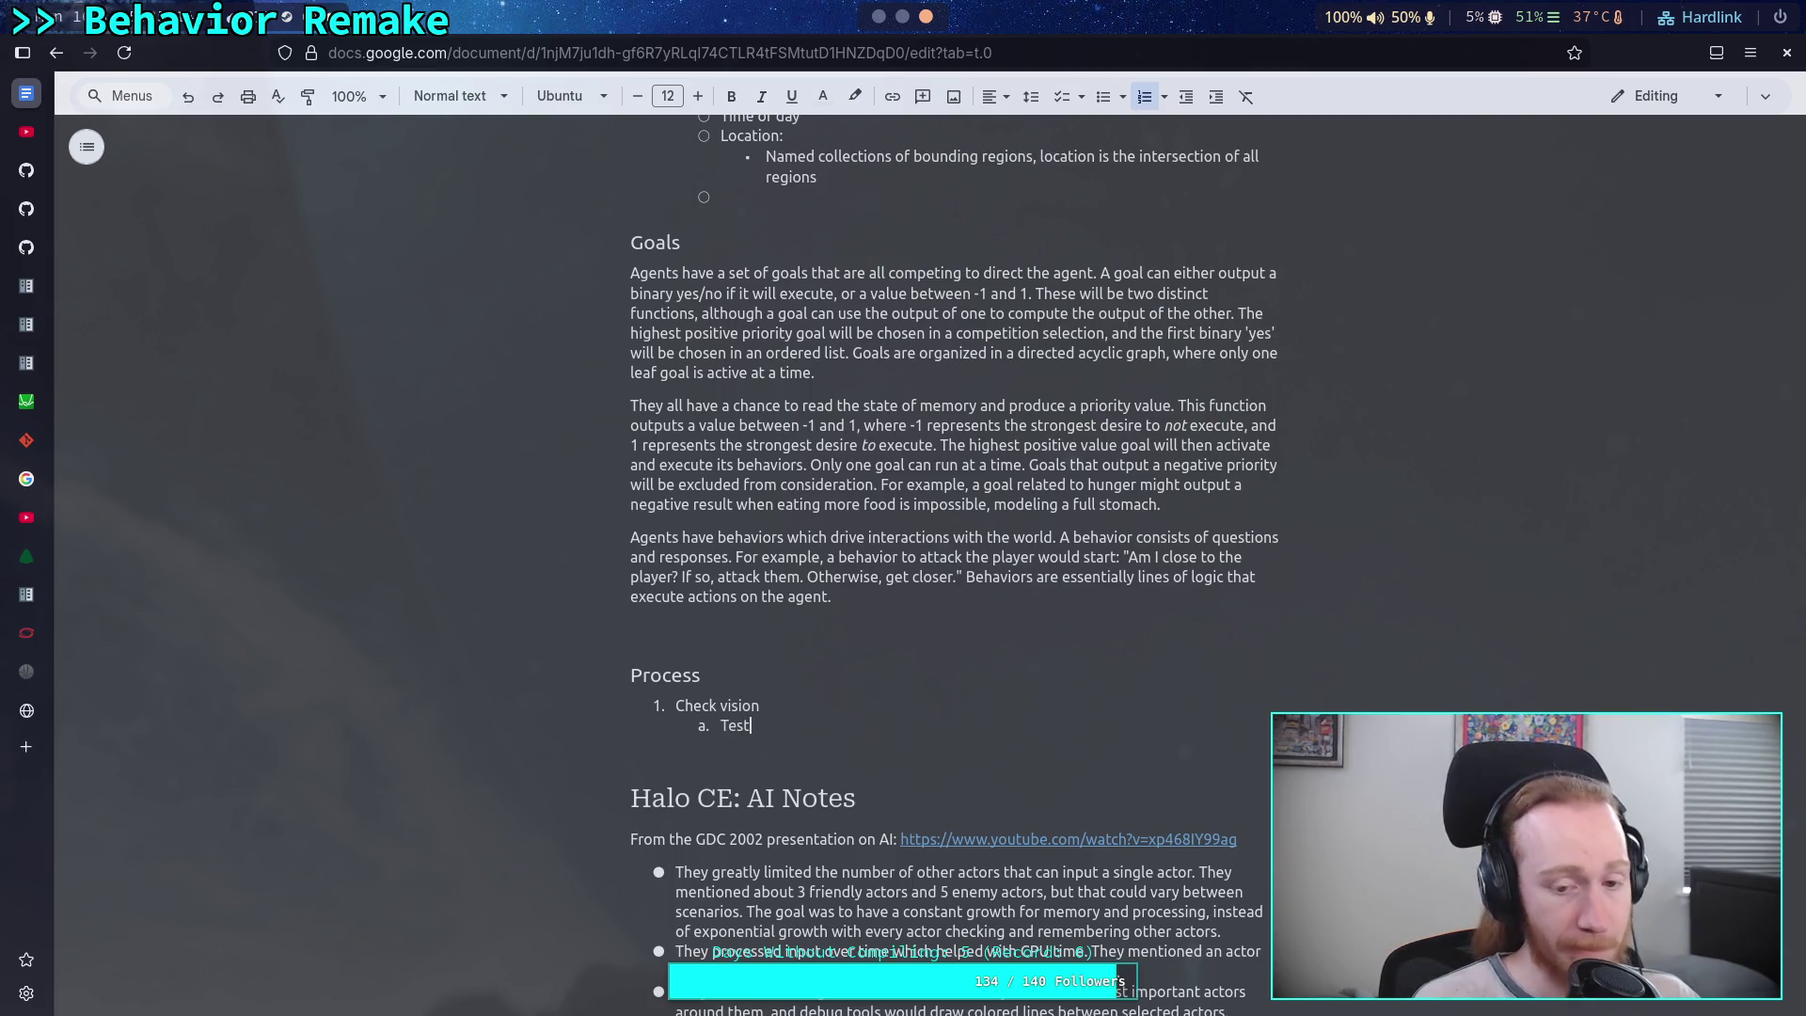
type(" line of s")
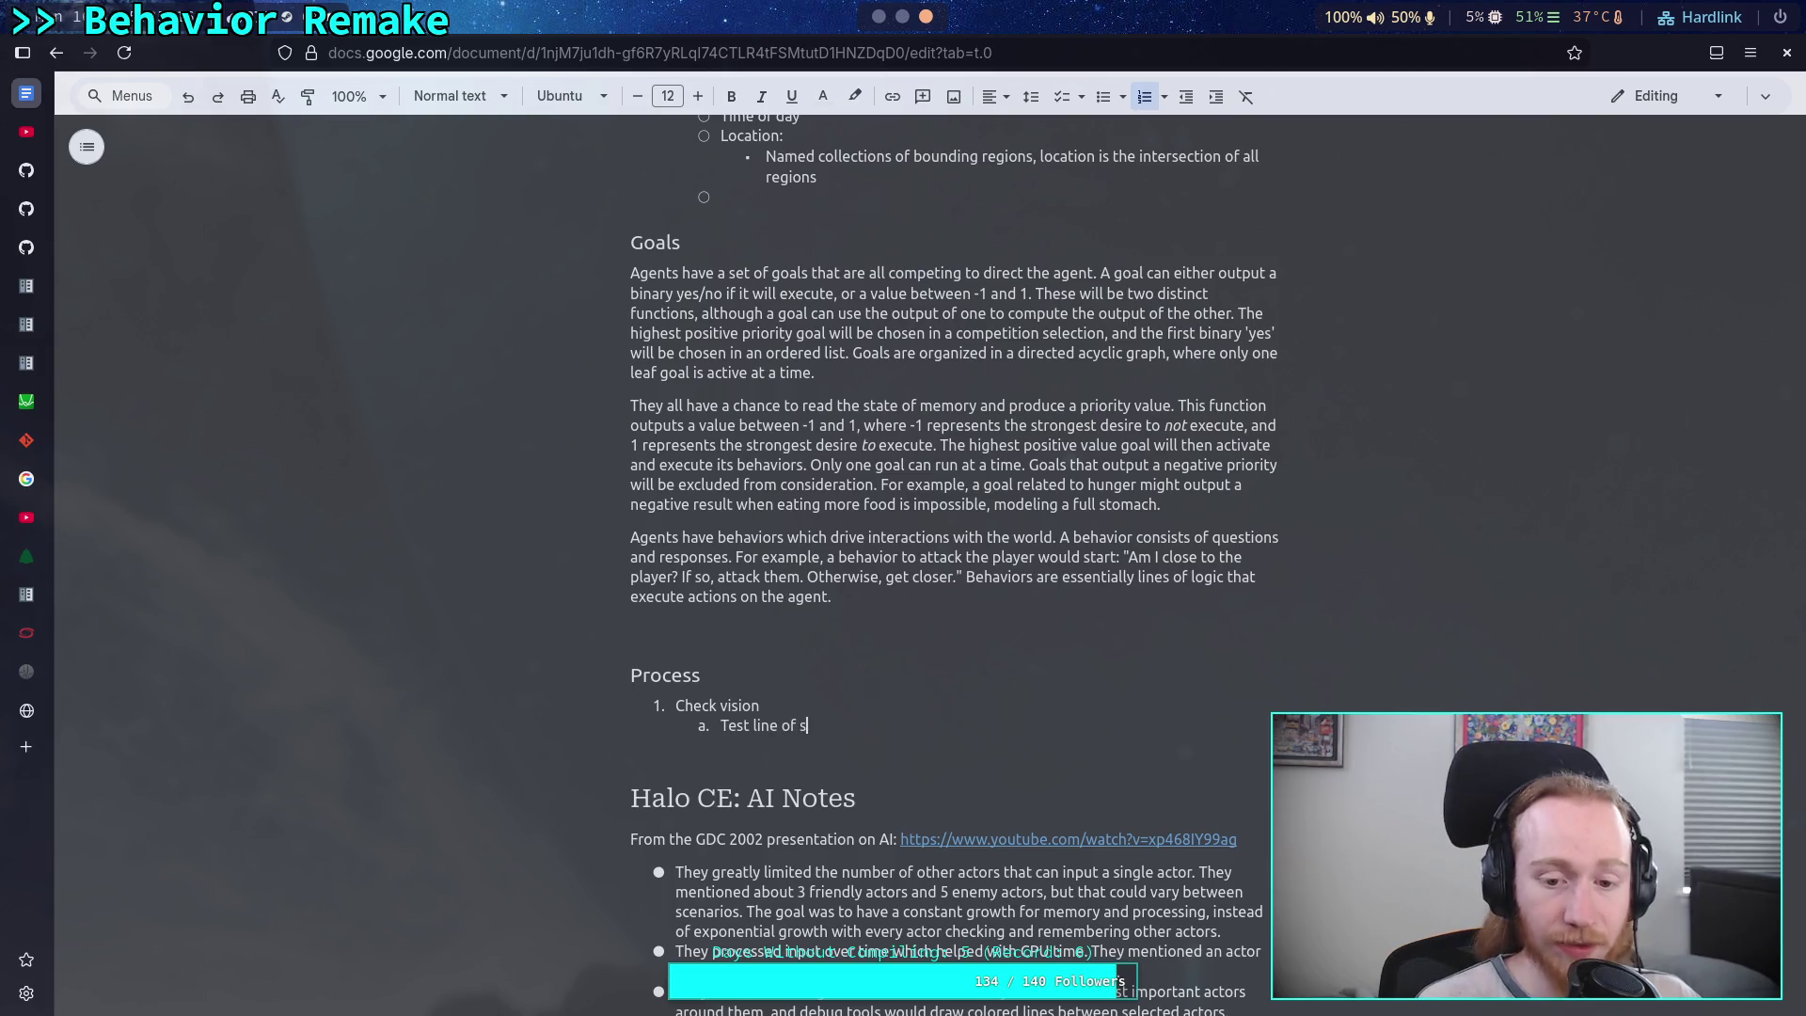
type("ight to any")
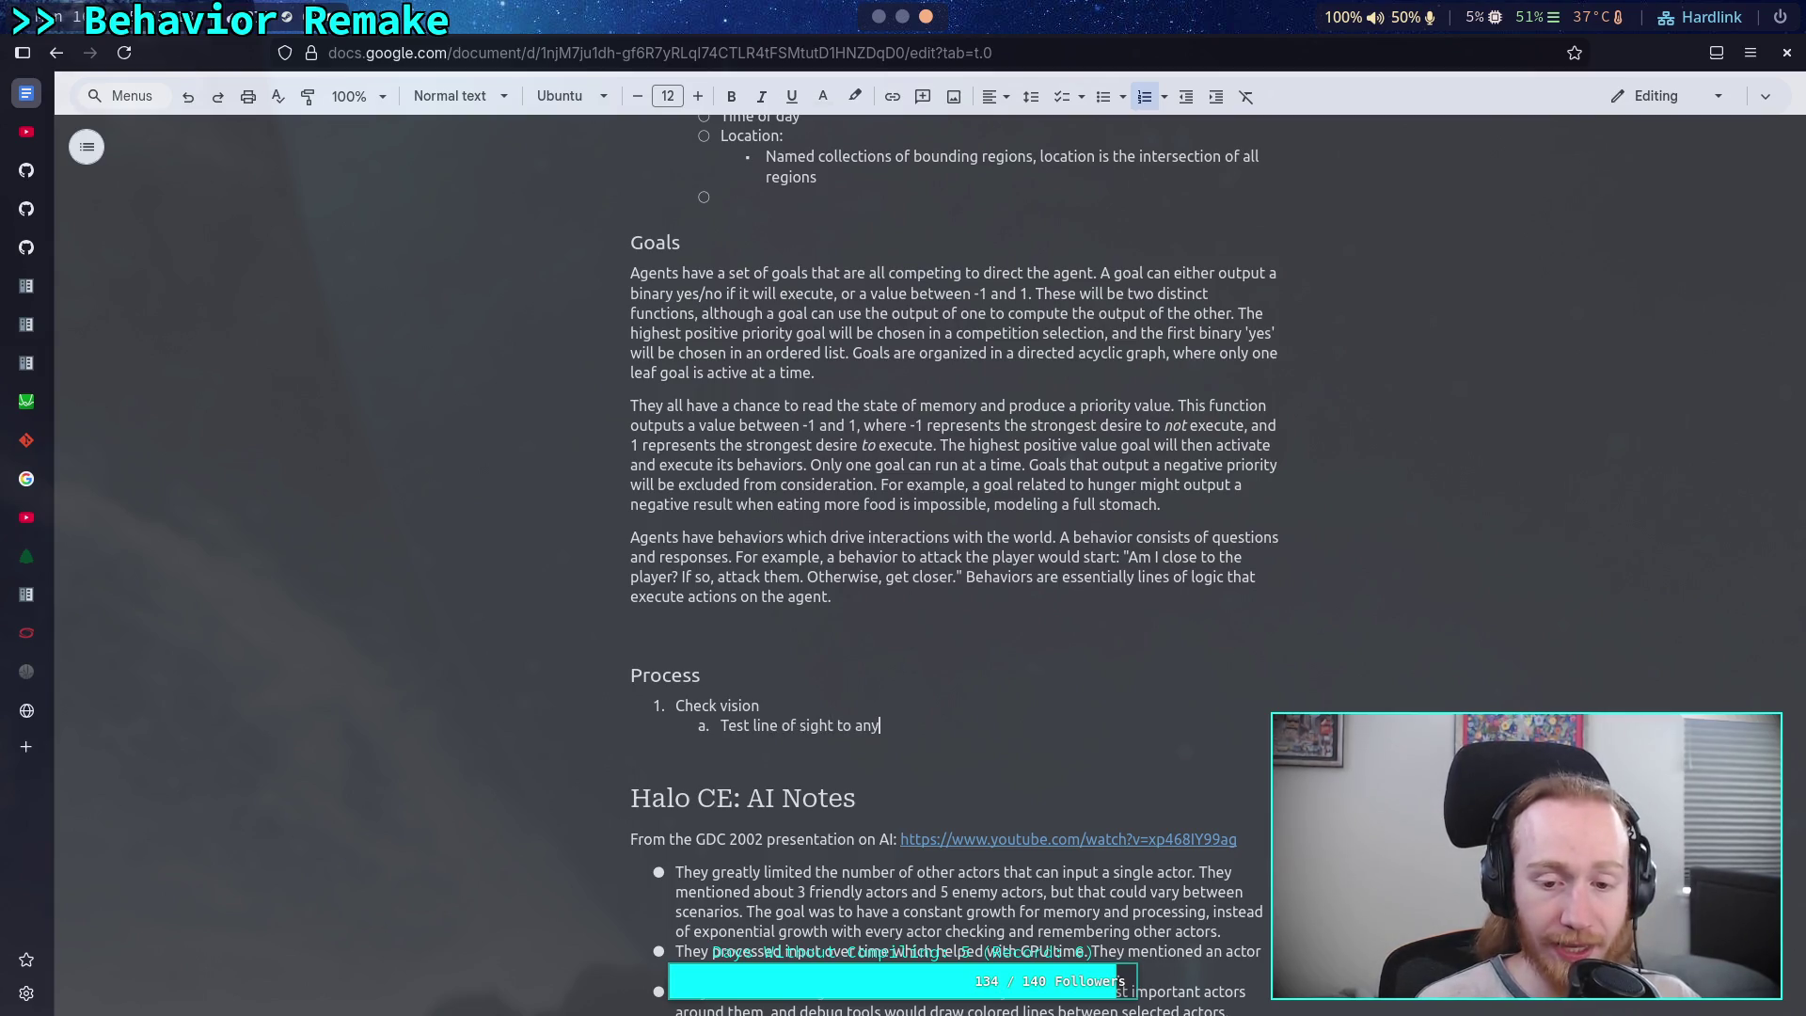
type(" target gro")
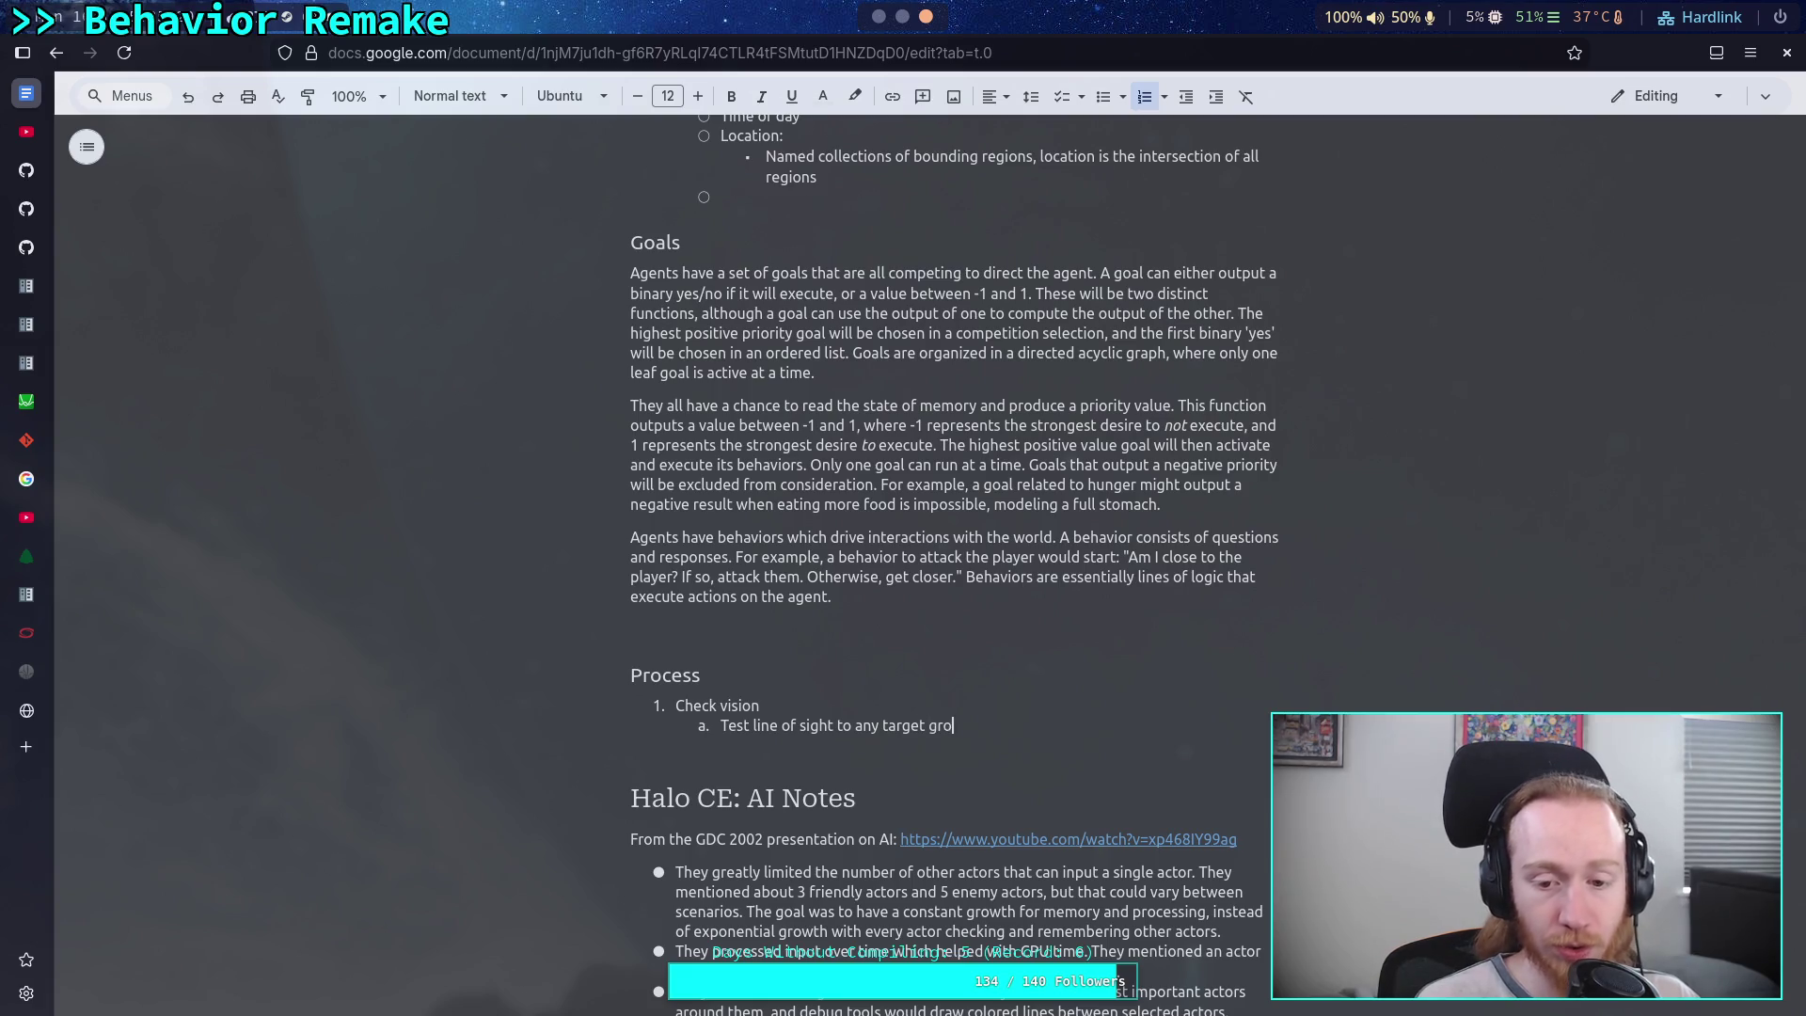
type("ups within the")
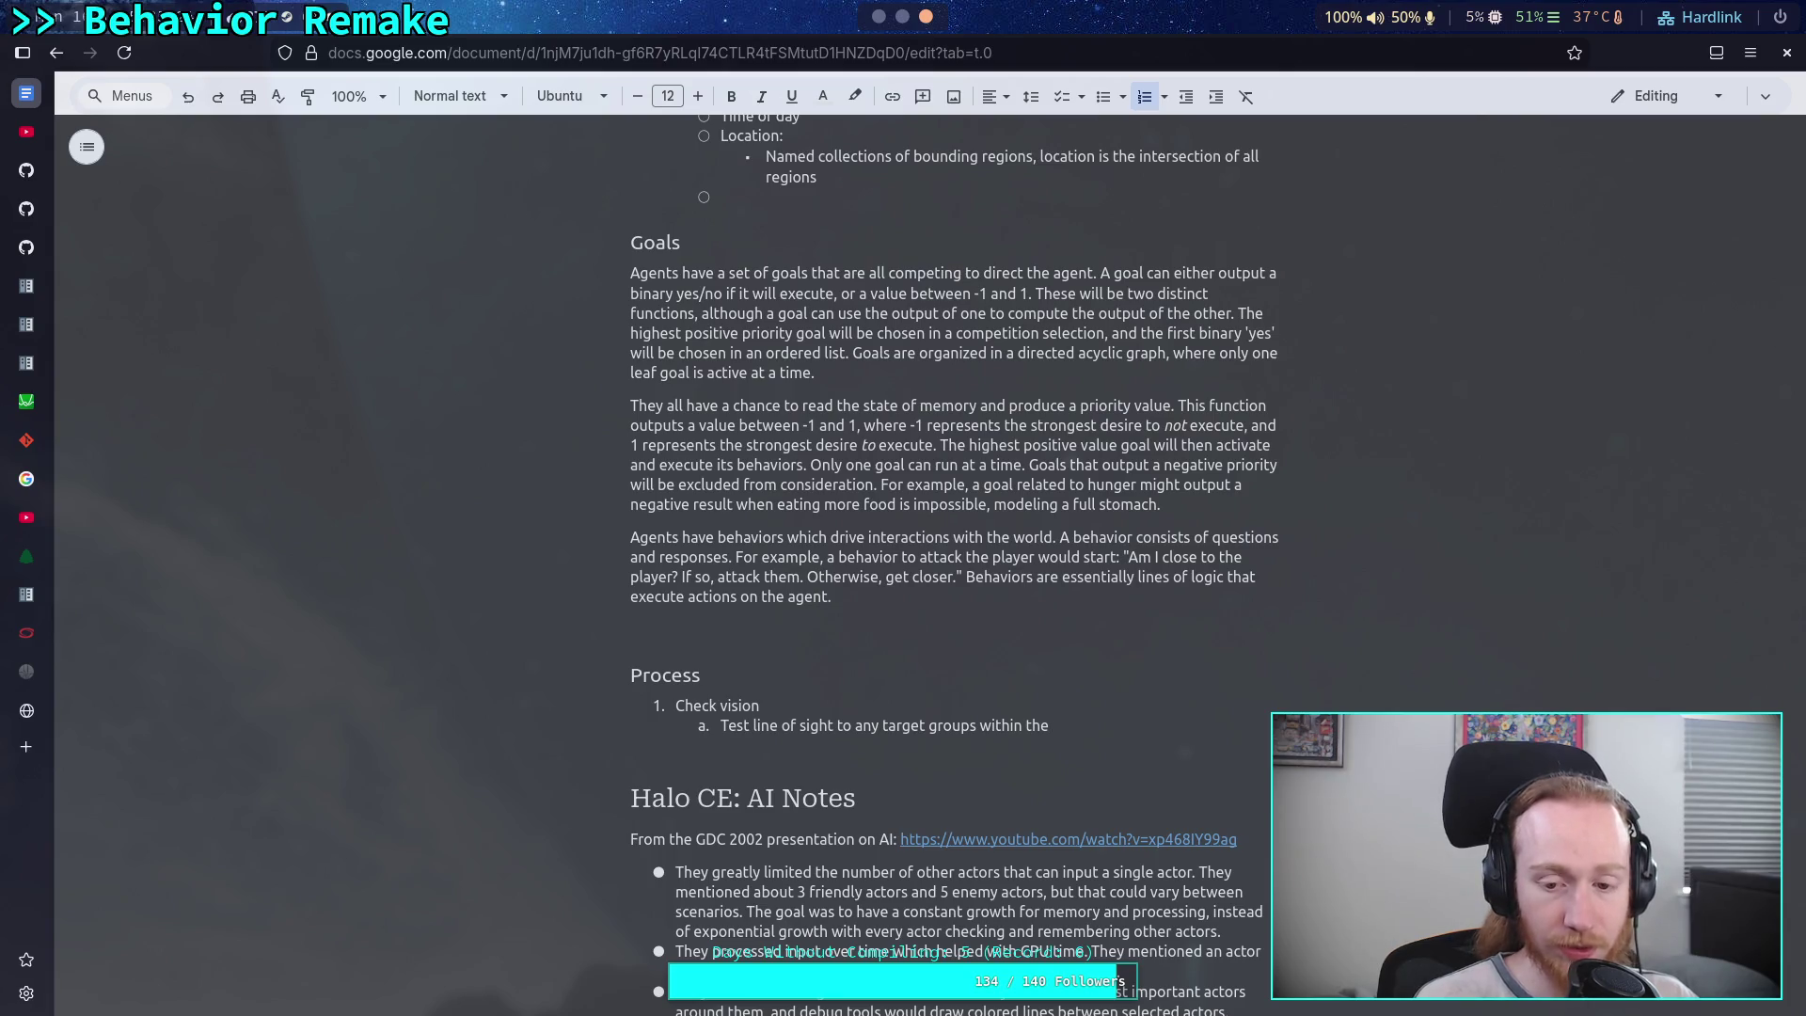
key("BackSpace")
key("BackSpace")
key("BackSpace")
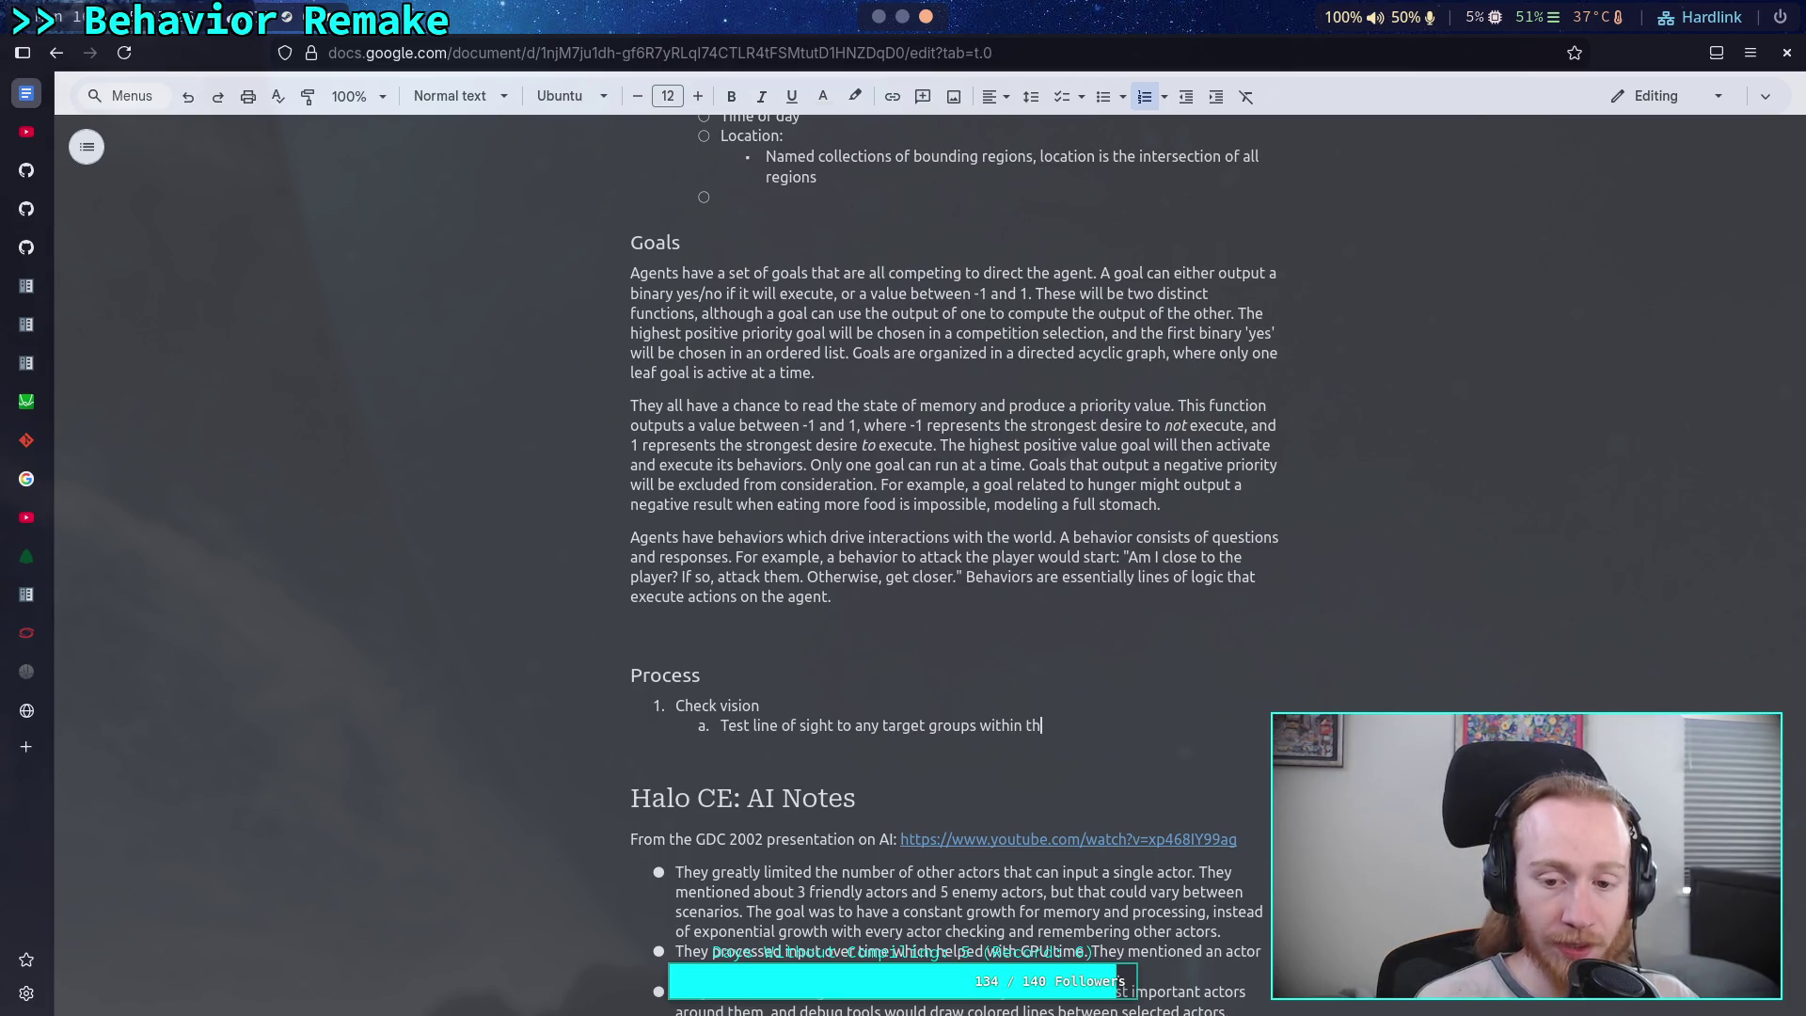
type("field of vien")
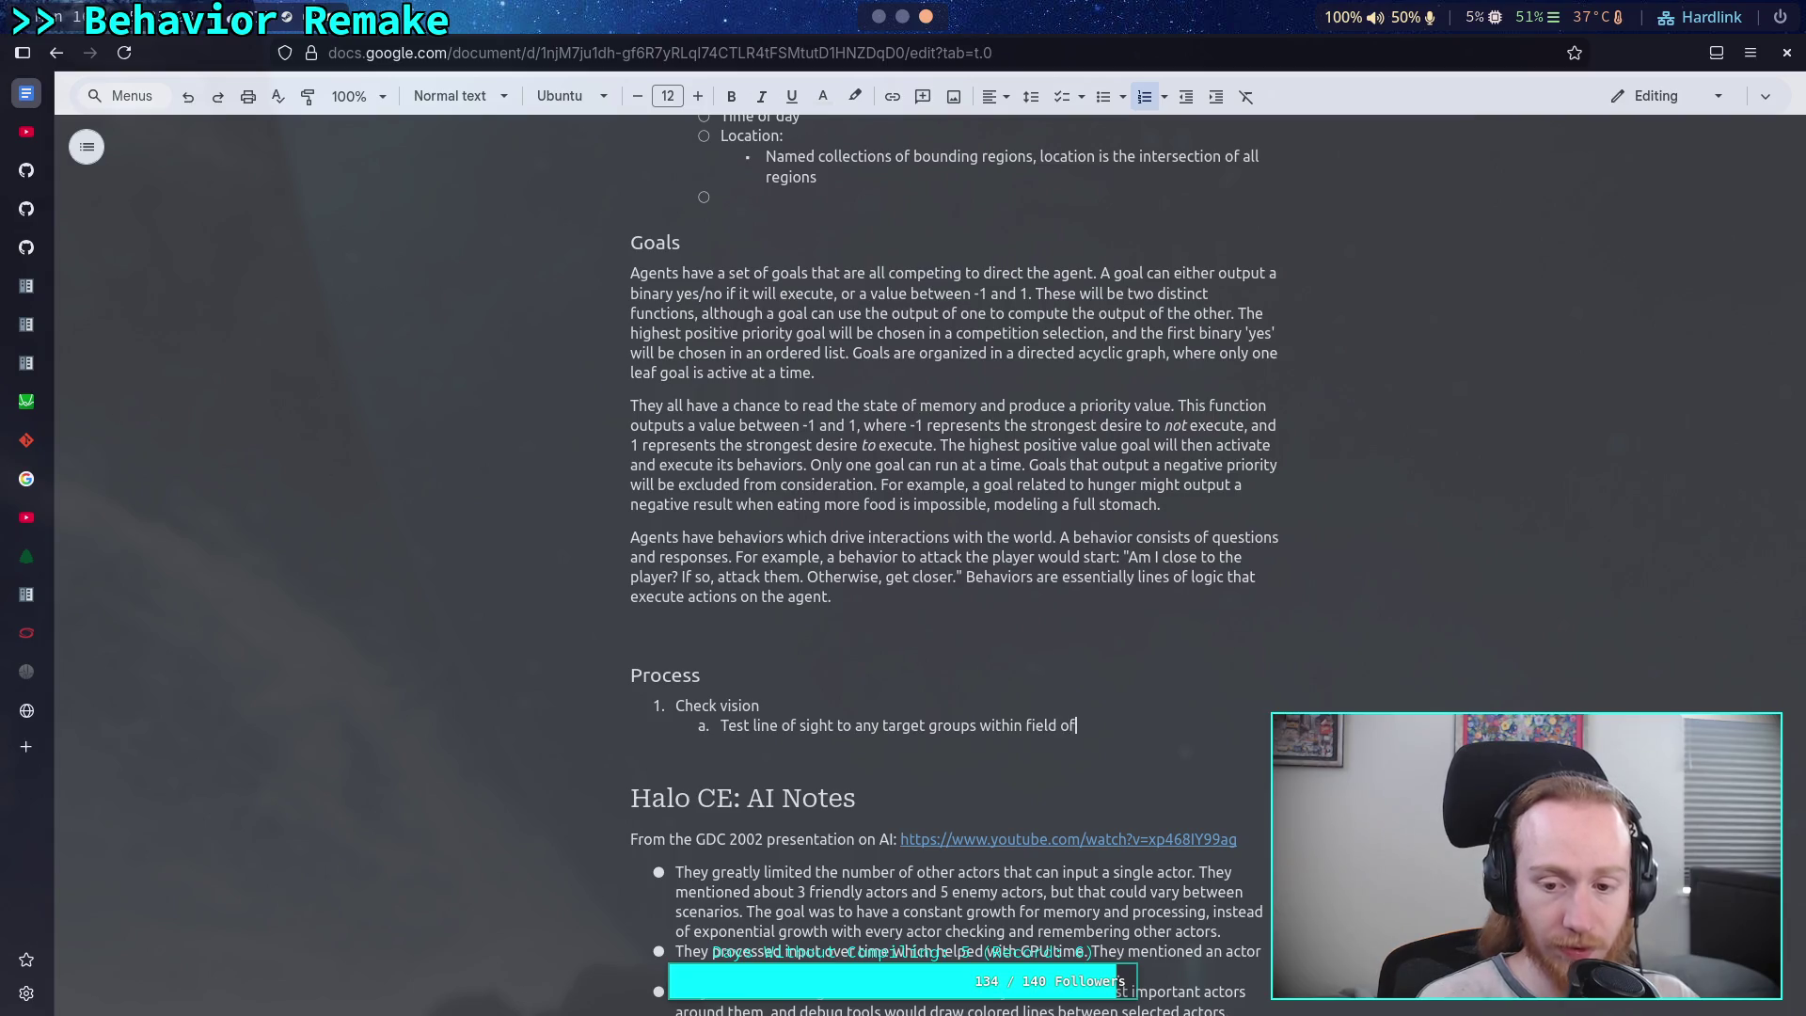
key("BackSpace")
type("w")
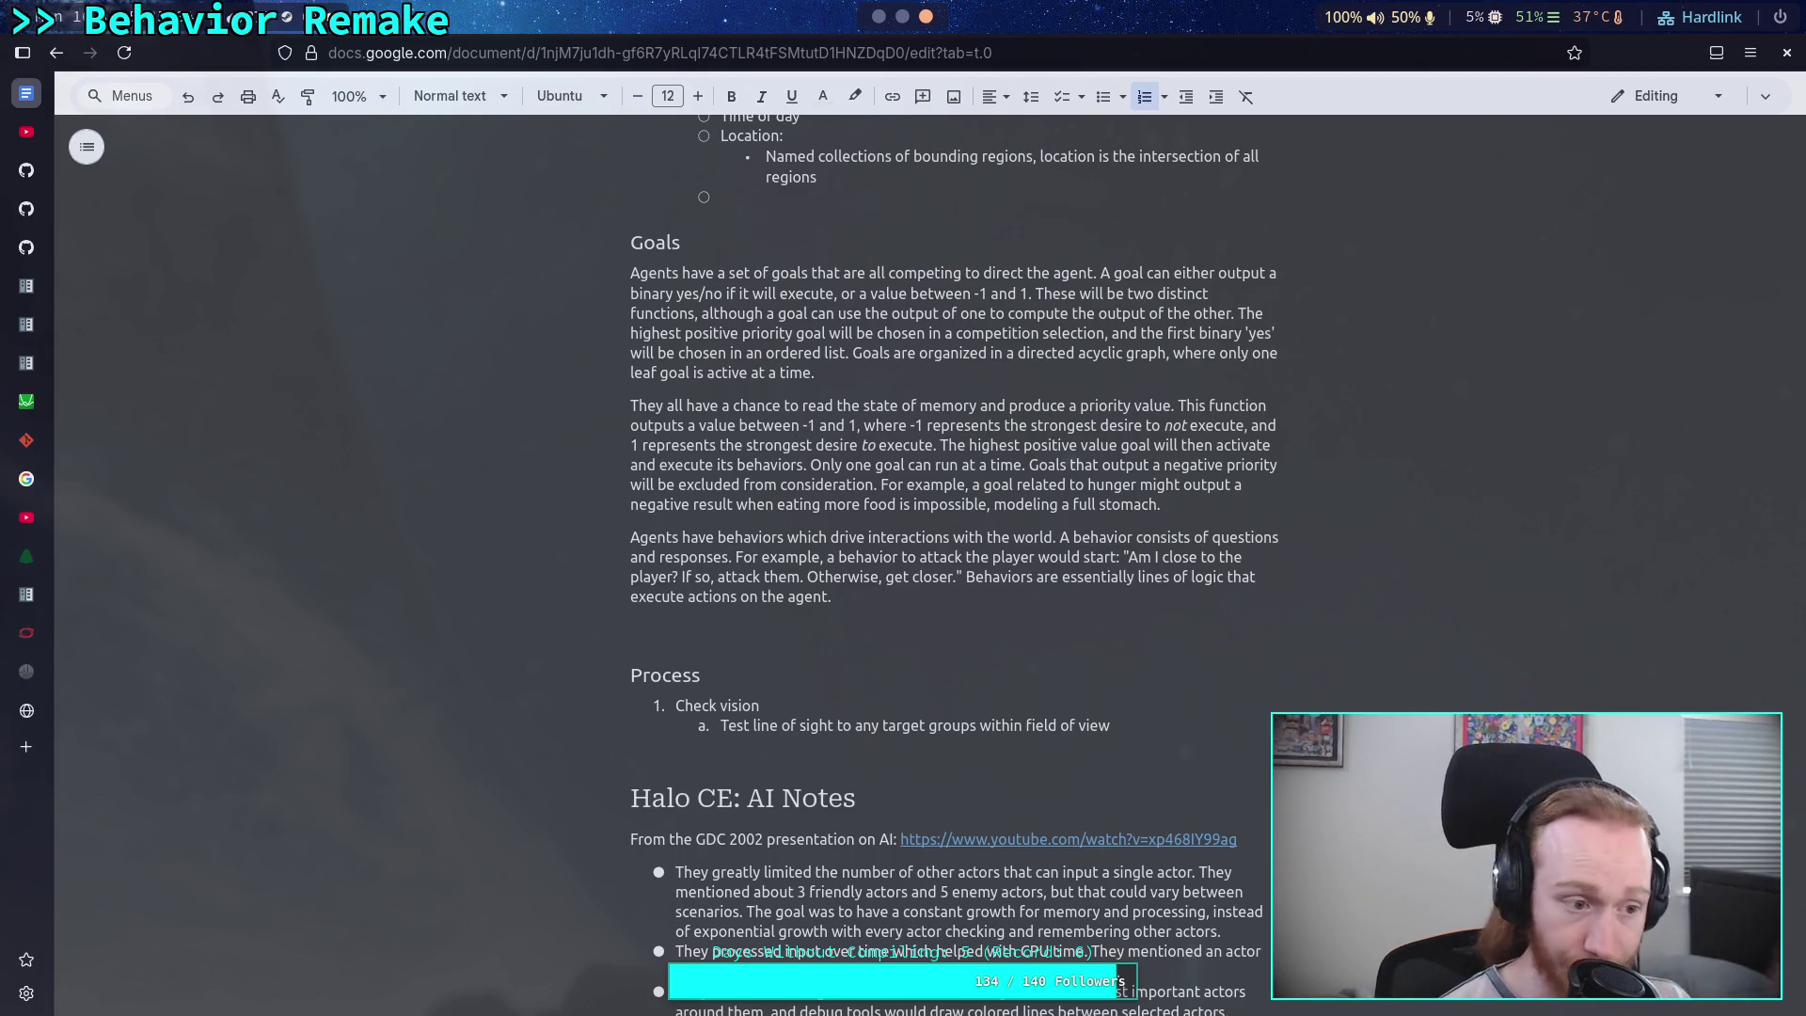
key("Return")
key("shift+Tab")
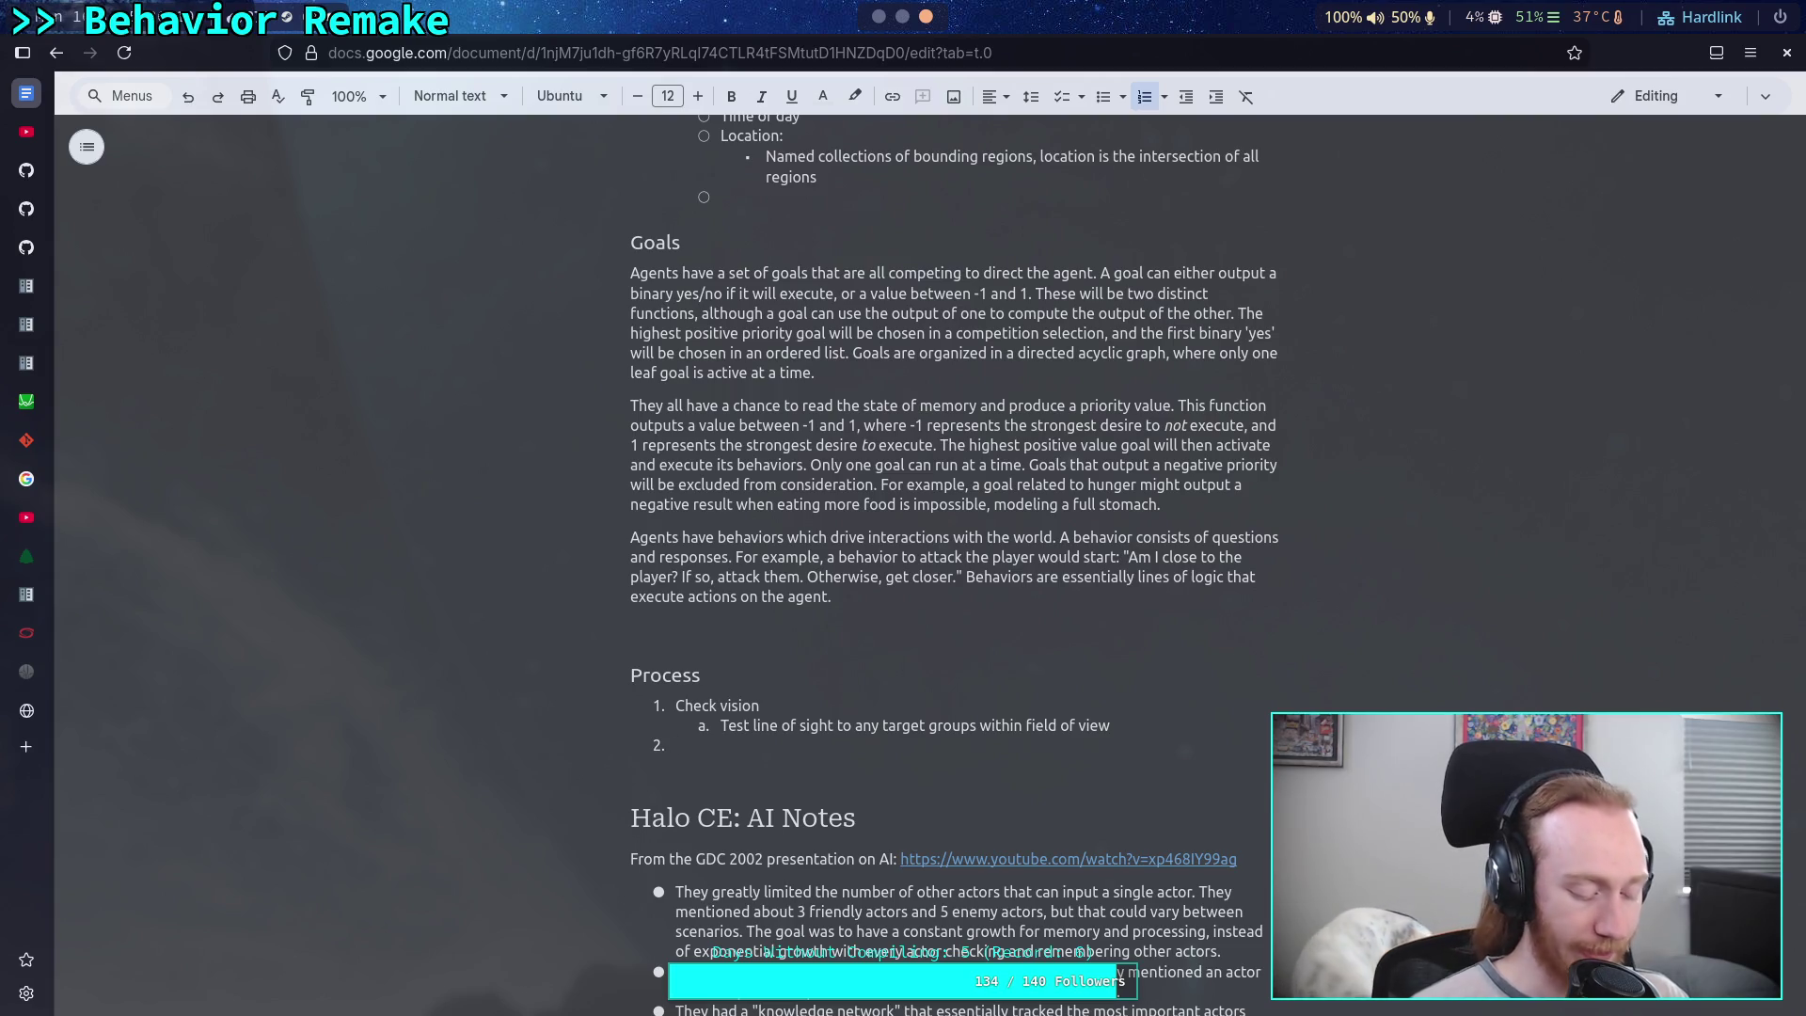
- Replace the draft 'If the' with 'Tag visible node with' as step 2's text
type("If the")
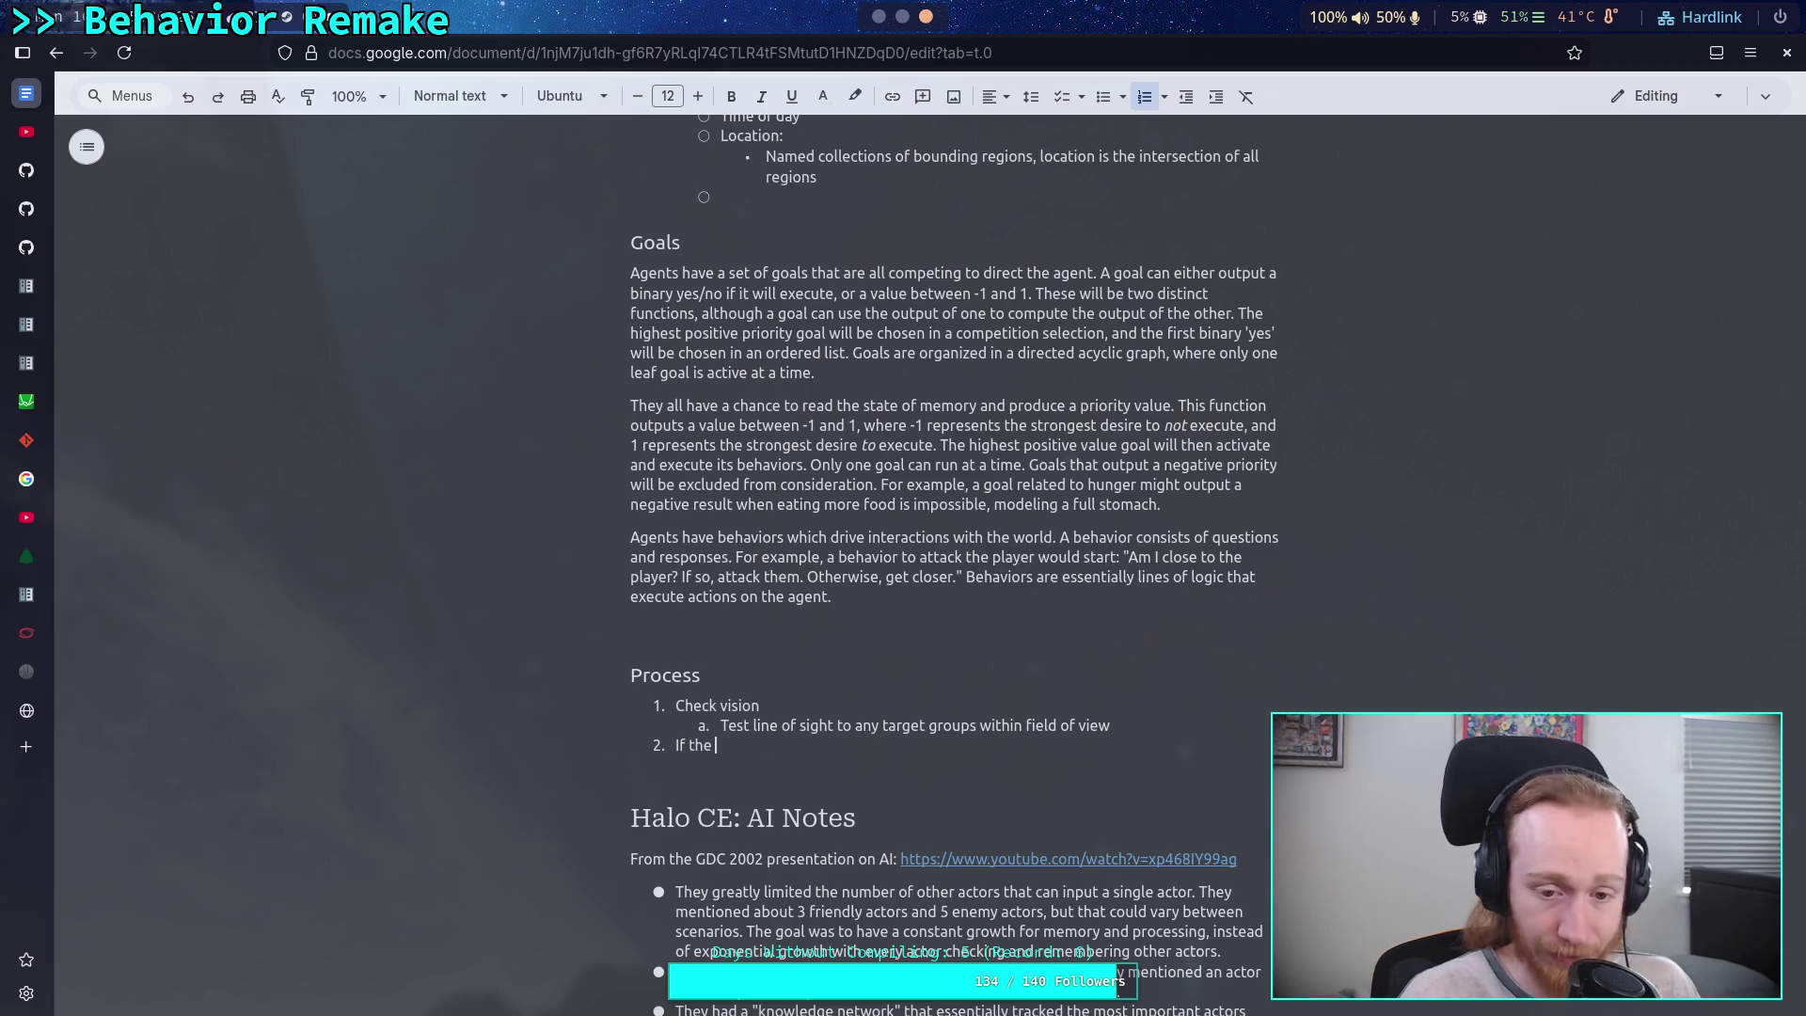
key("BackSpace")
key("BackSpace")
key("BackSpace")
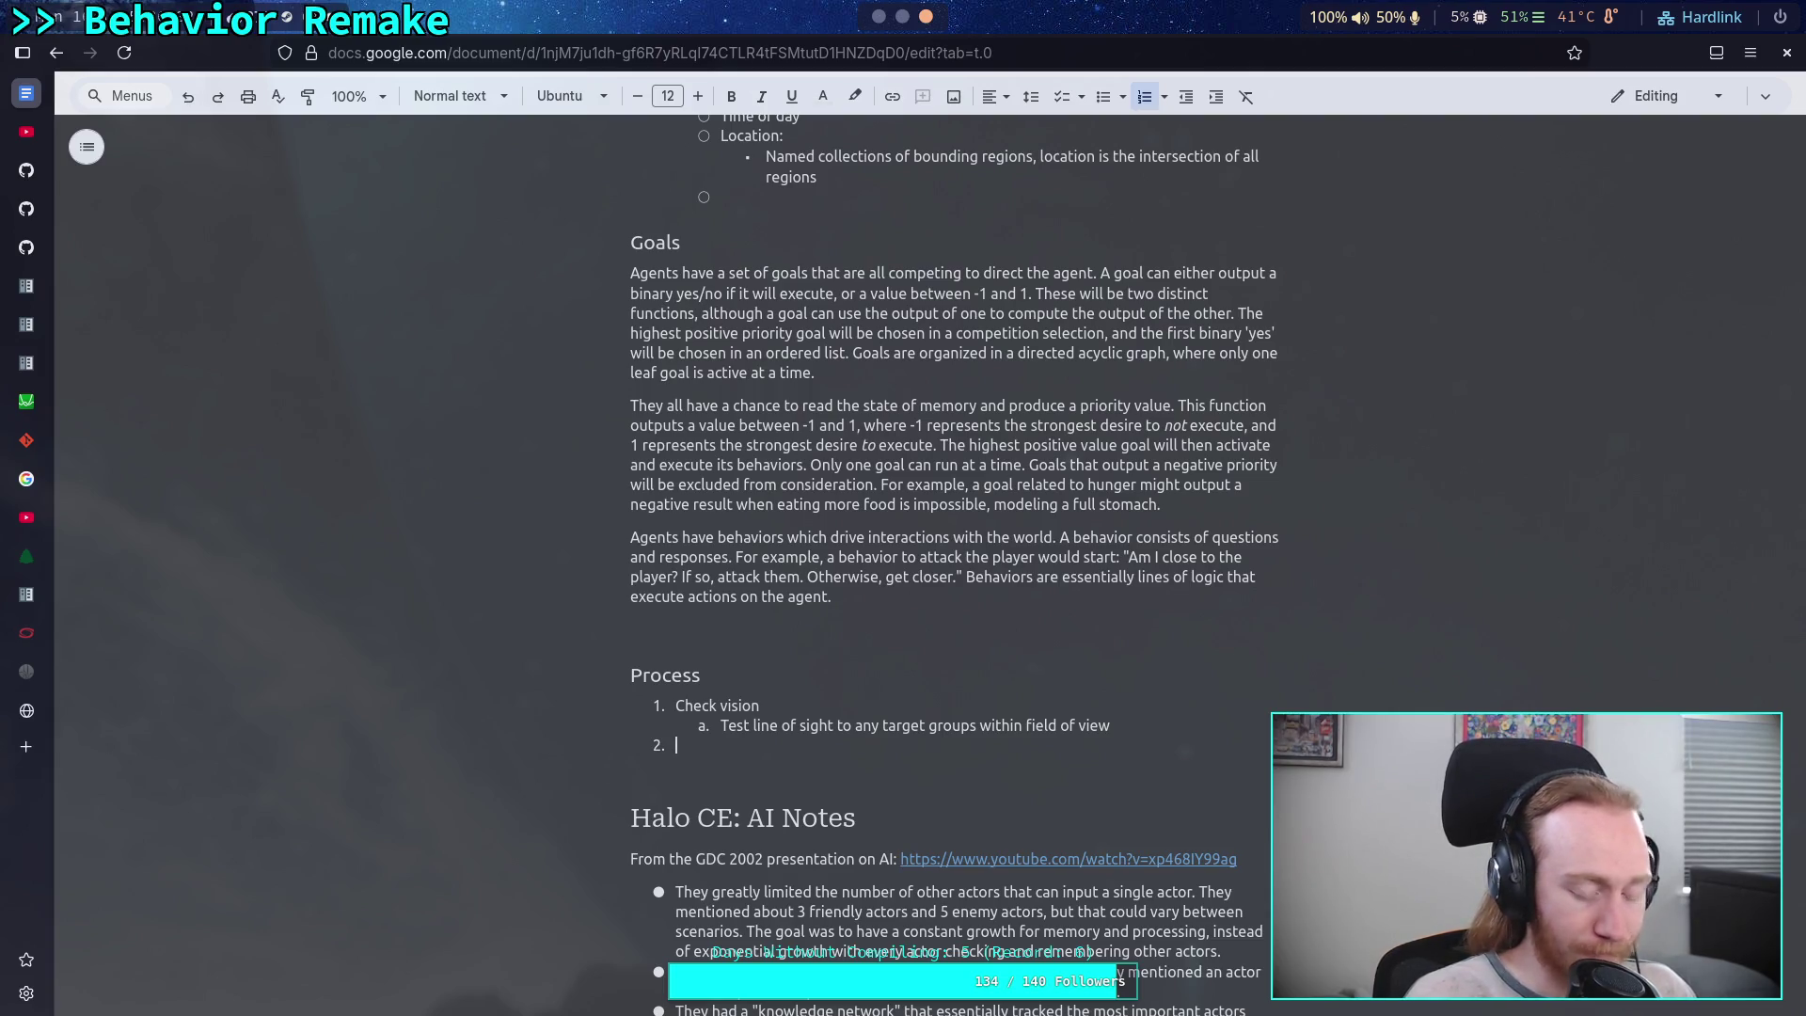
type("Tag visible node with")
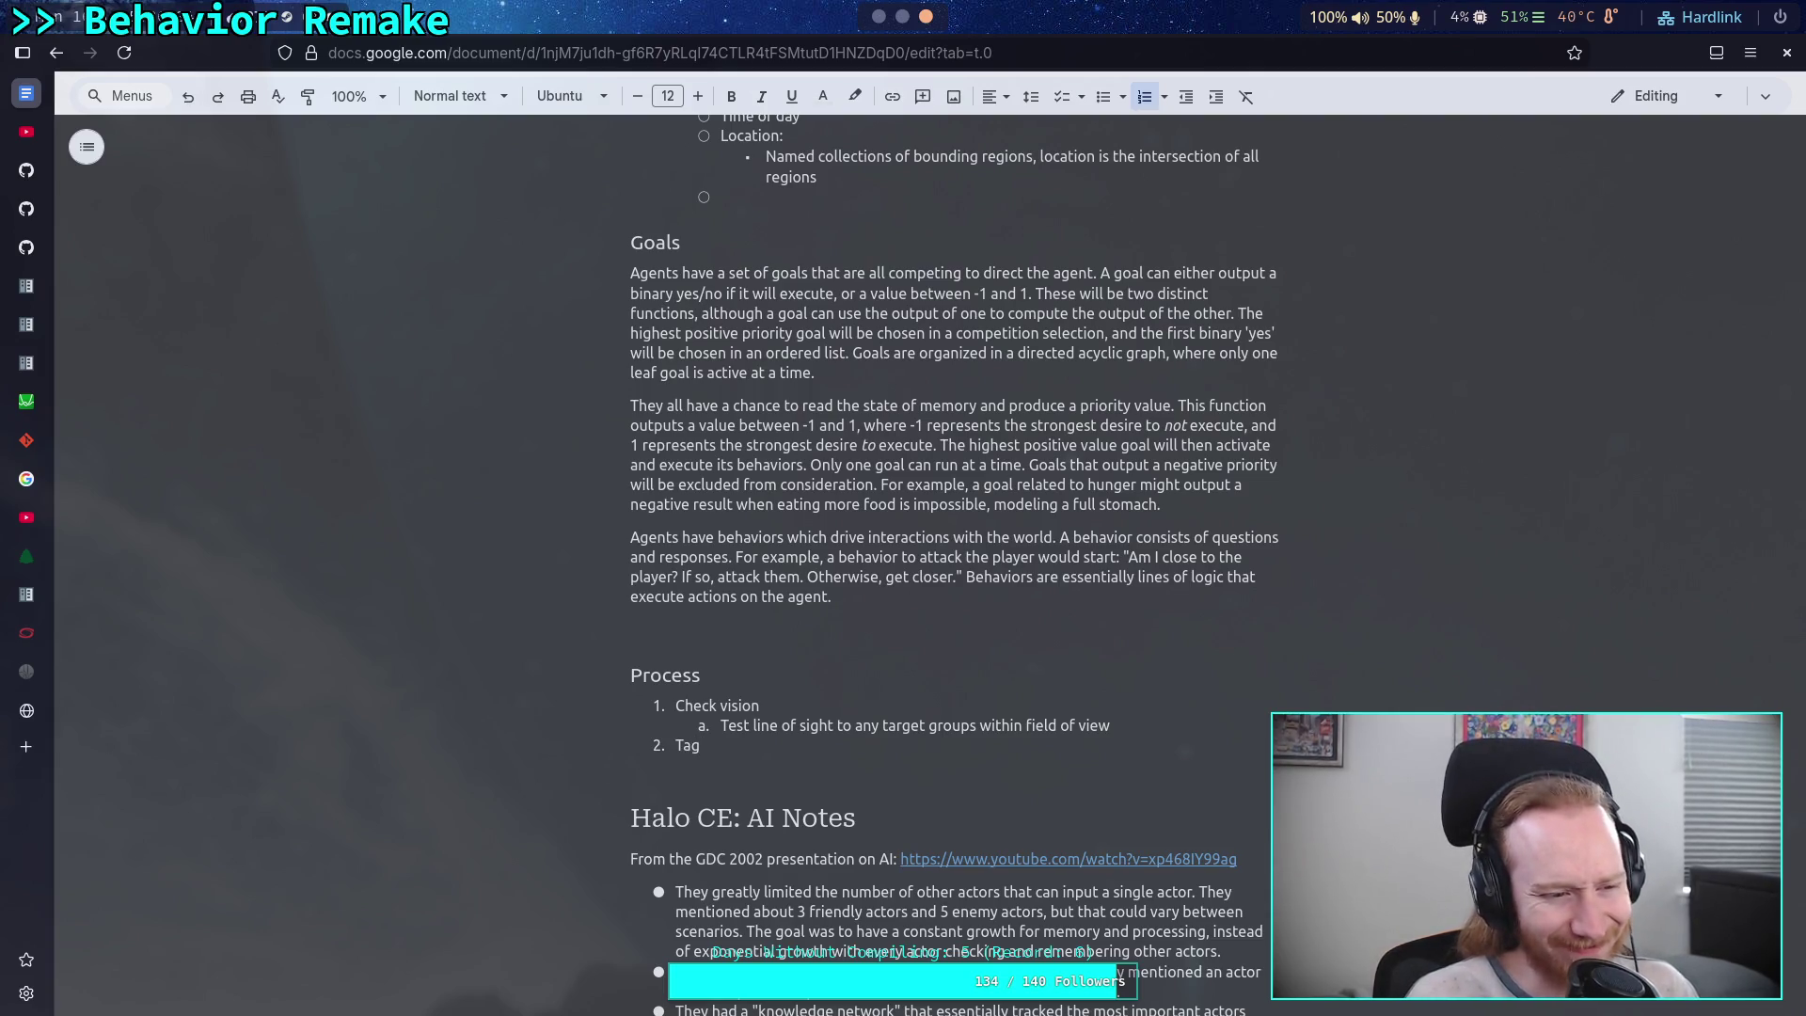
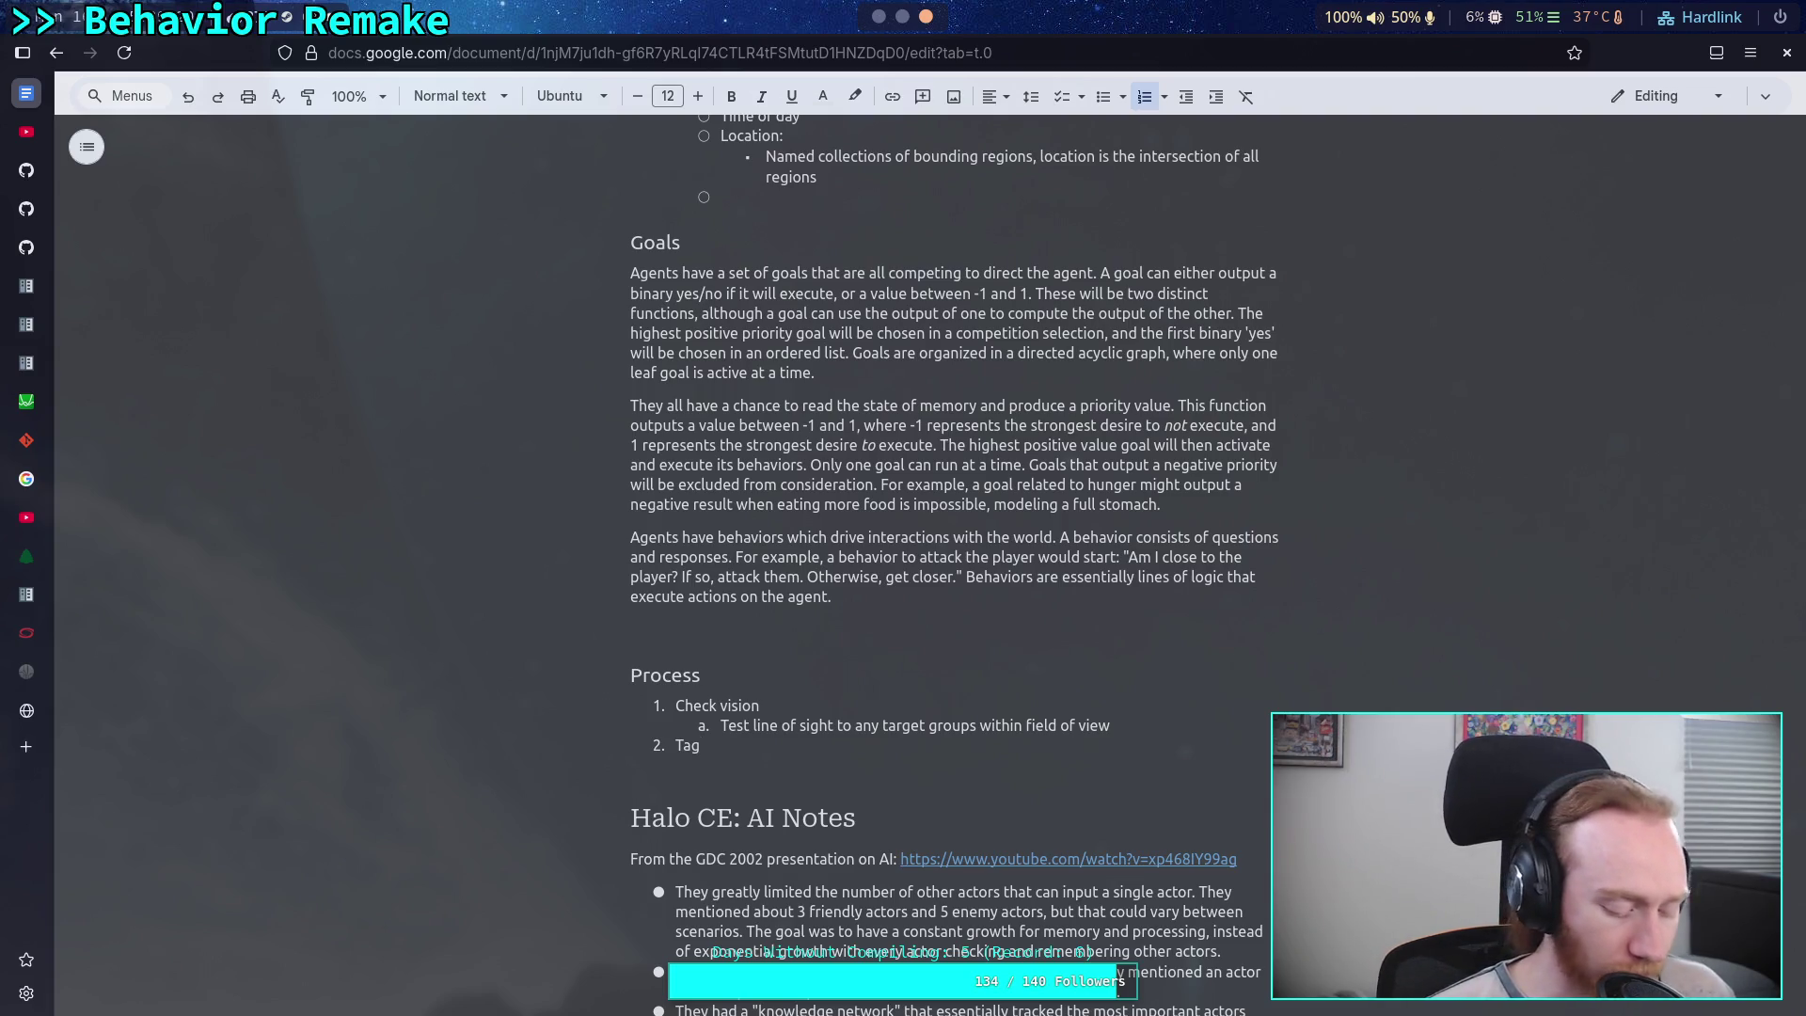
- Finish step 2 as 'Tag visible node' with sub-item 'If it is a player, it gets the "Player" tag'
type("vis")
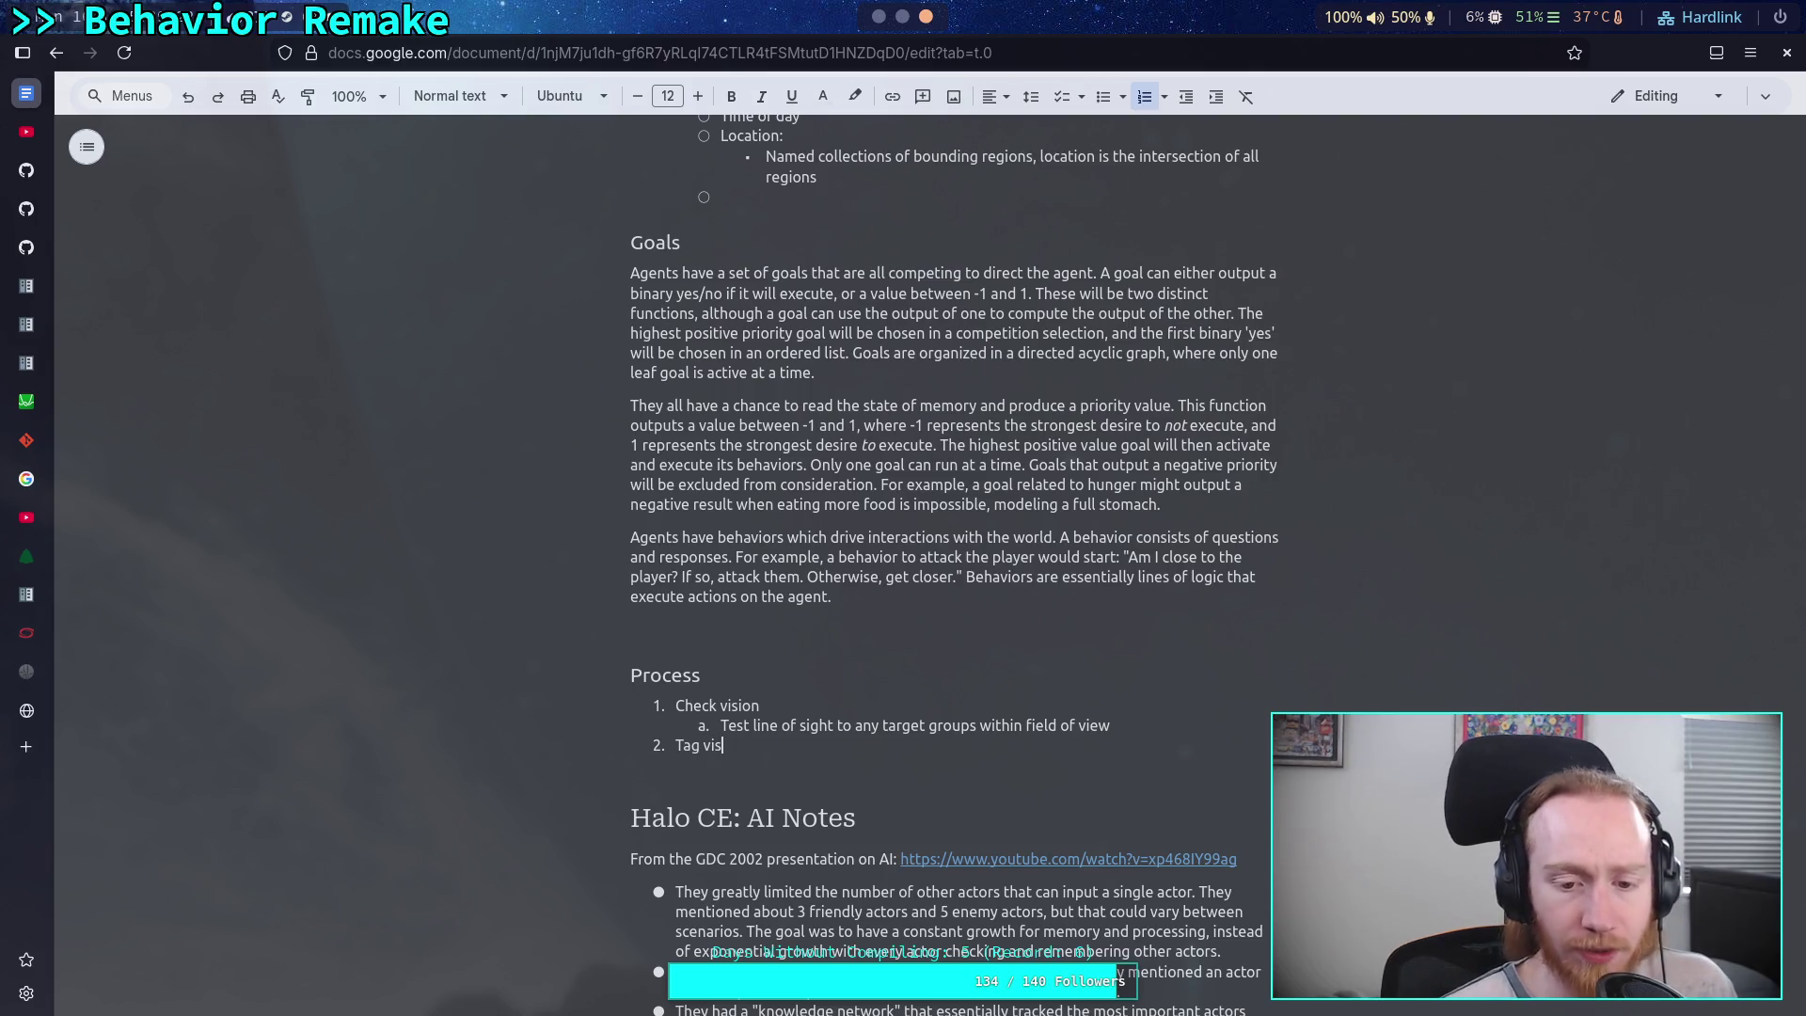
type("ible node ")
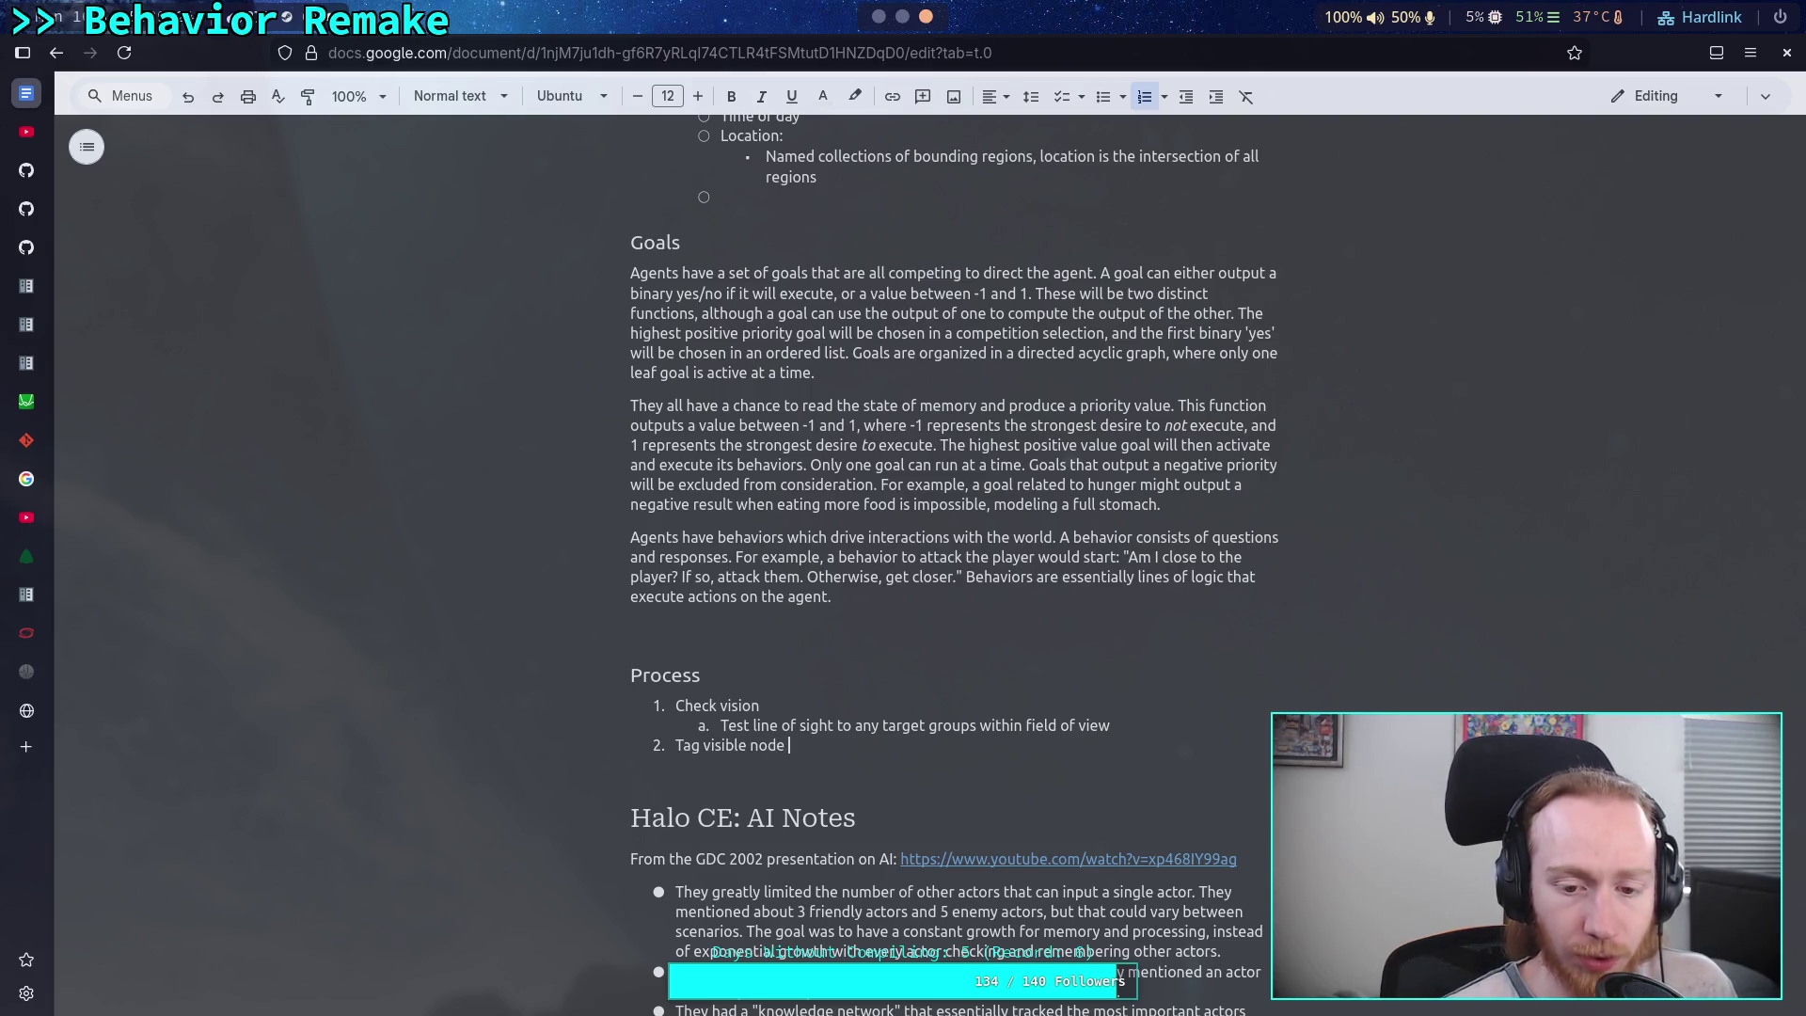
type("with")
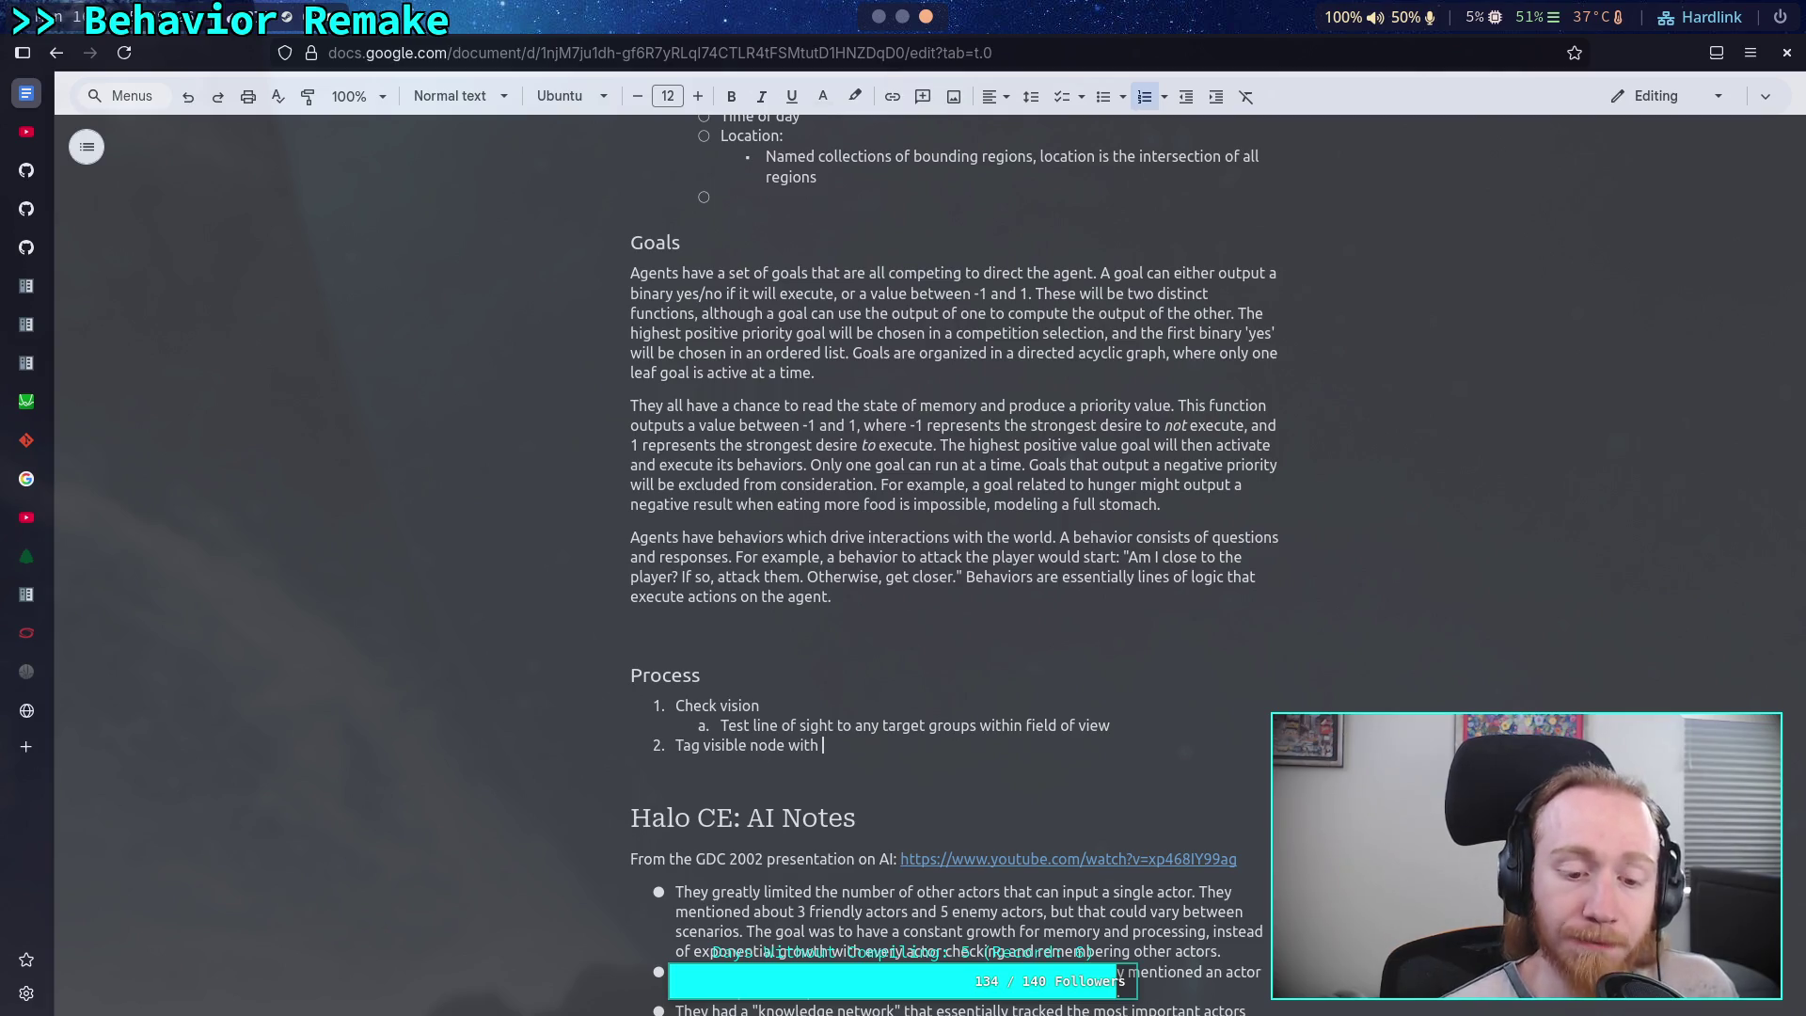
key("BackSpace")
key("BackSpace")
key("BackSpace")
key("Return")
key("Tab")
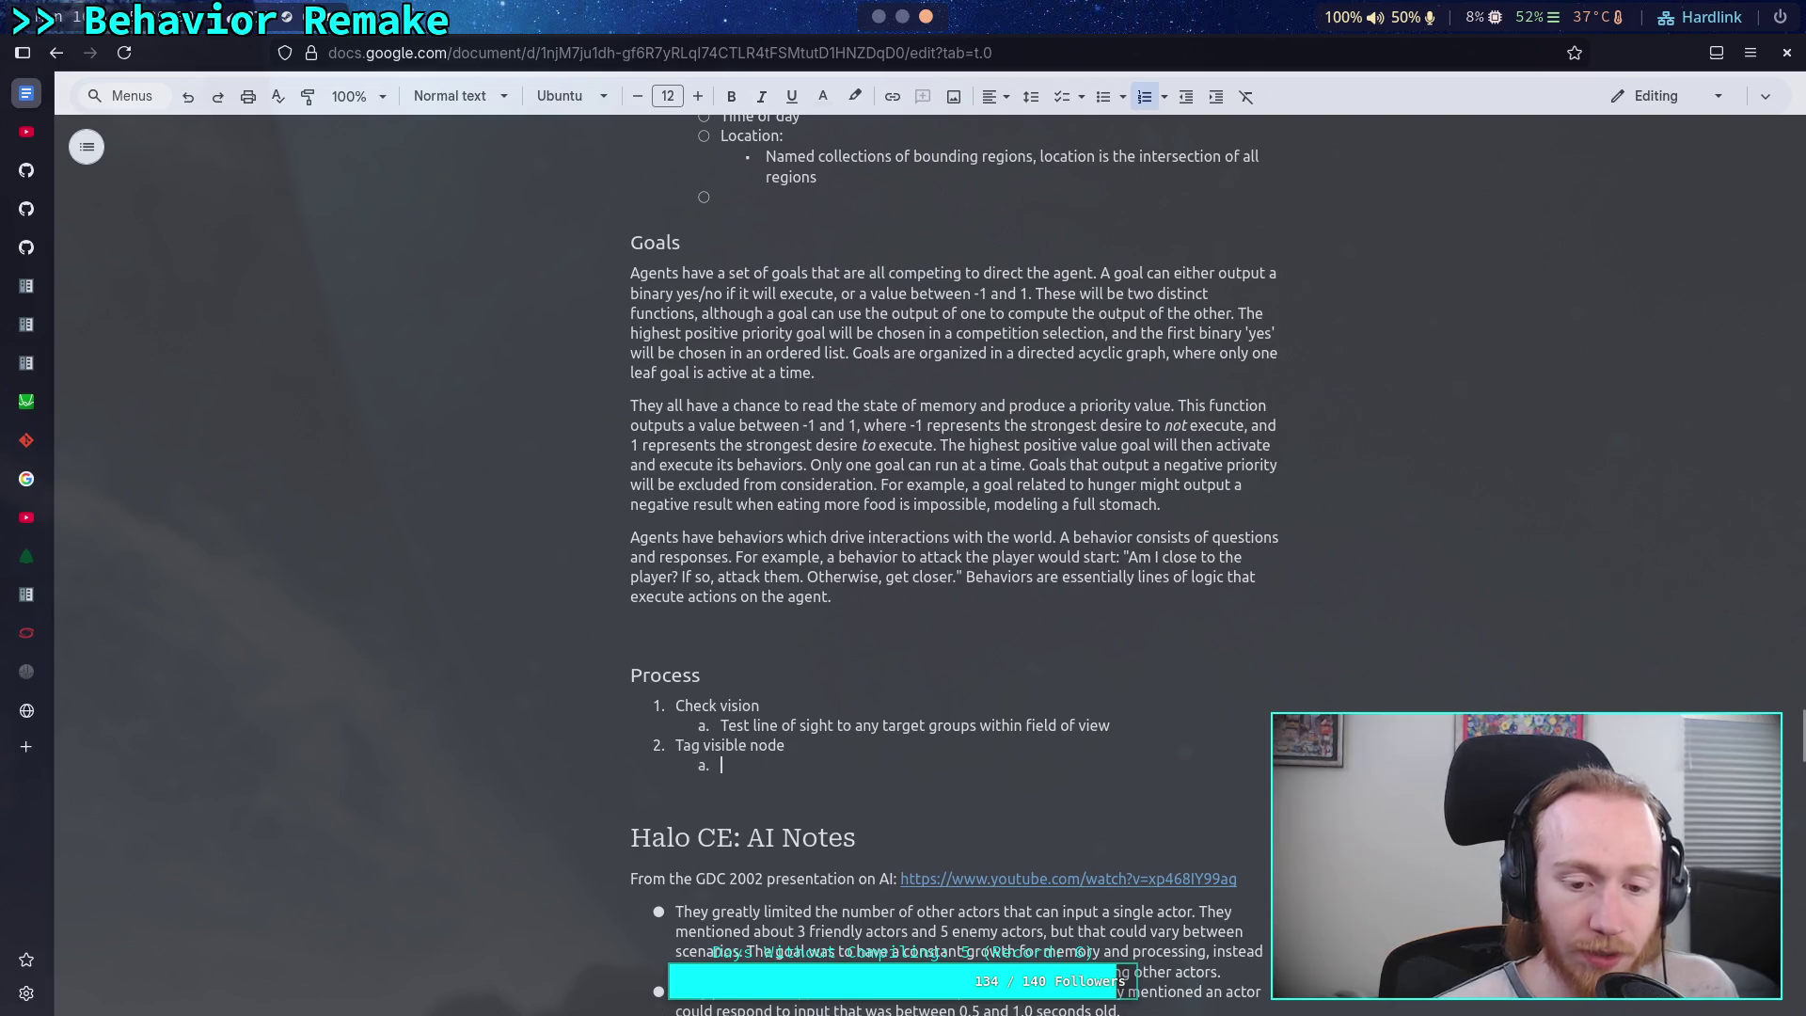
type("If it")
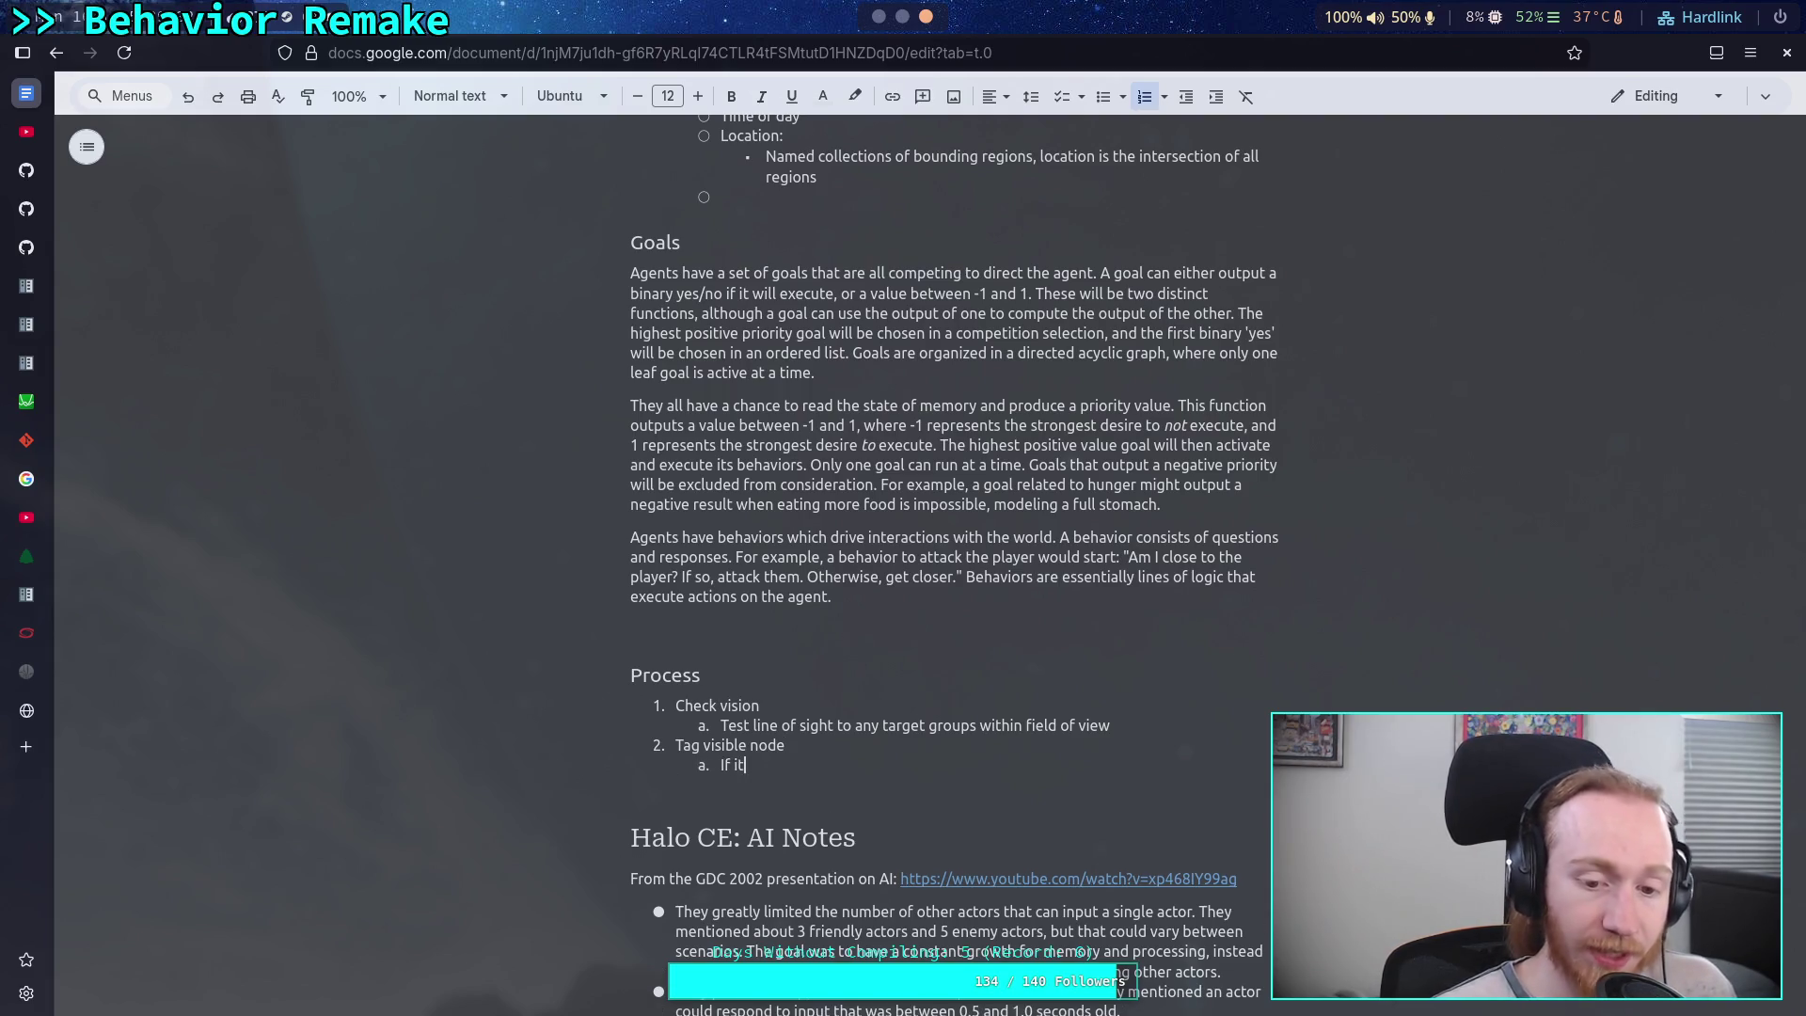
type(" is a player,")
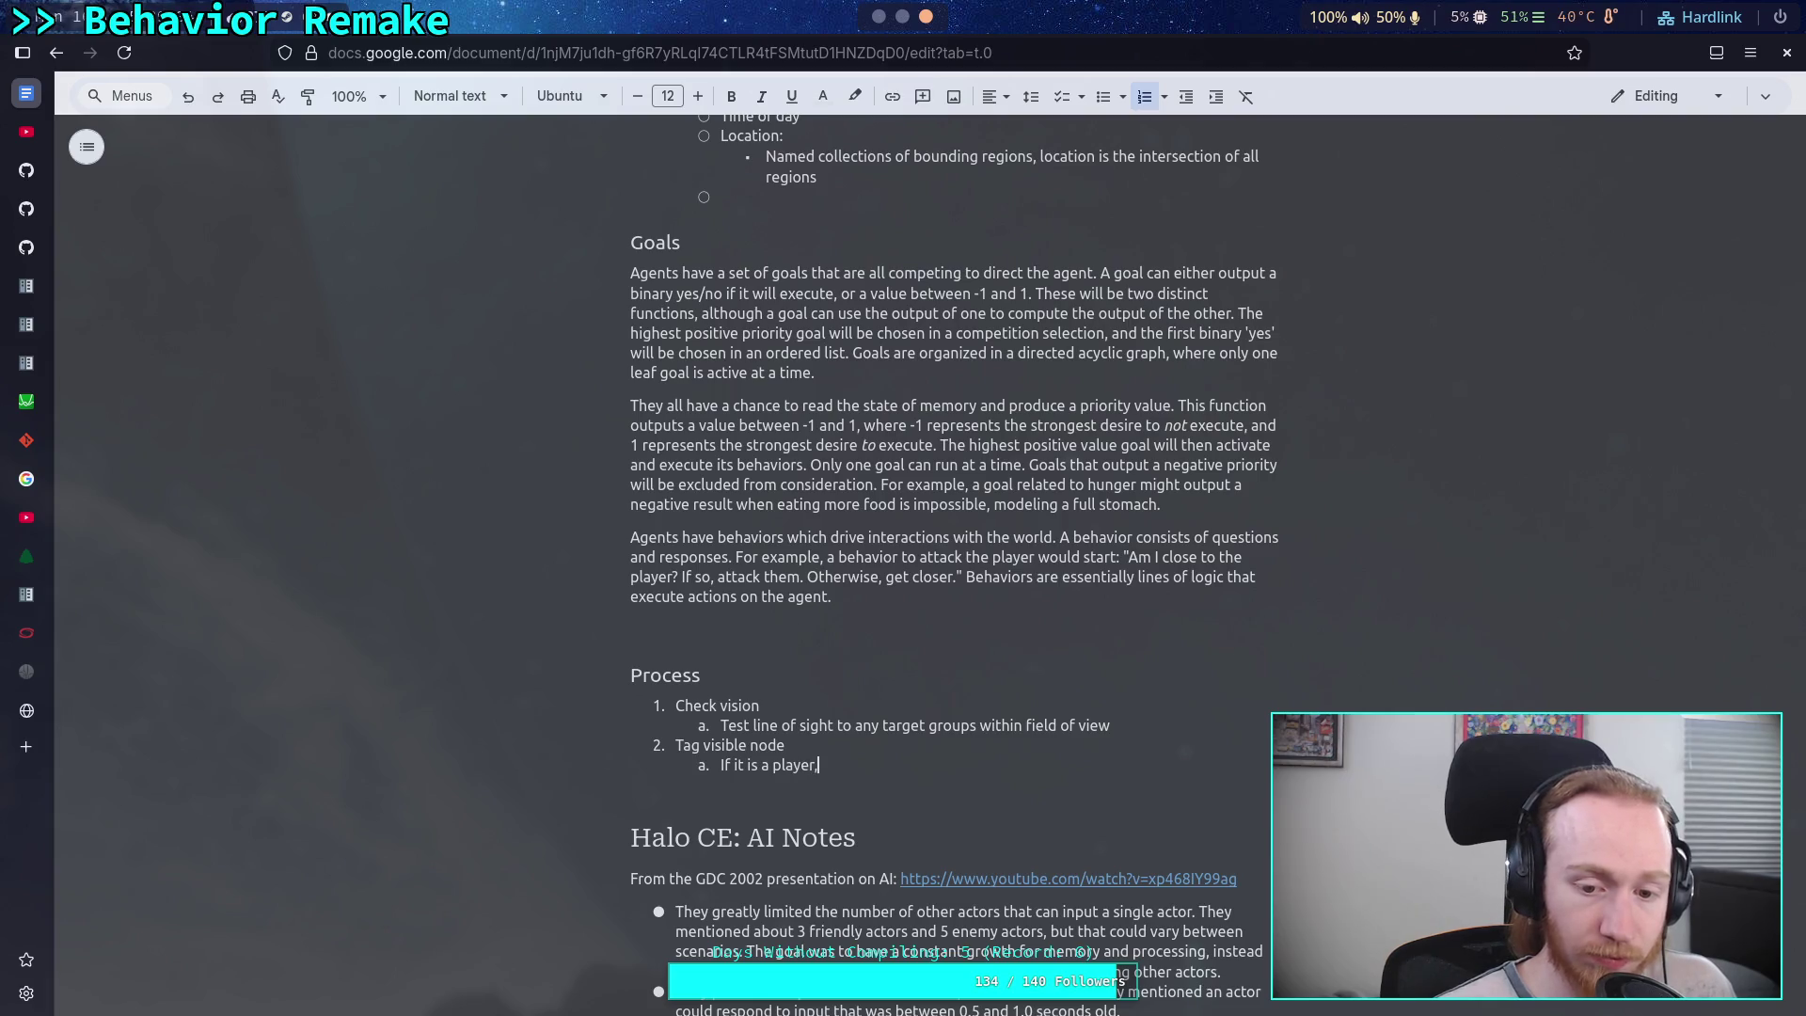
type(" itgets")
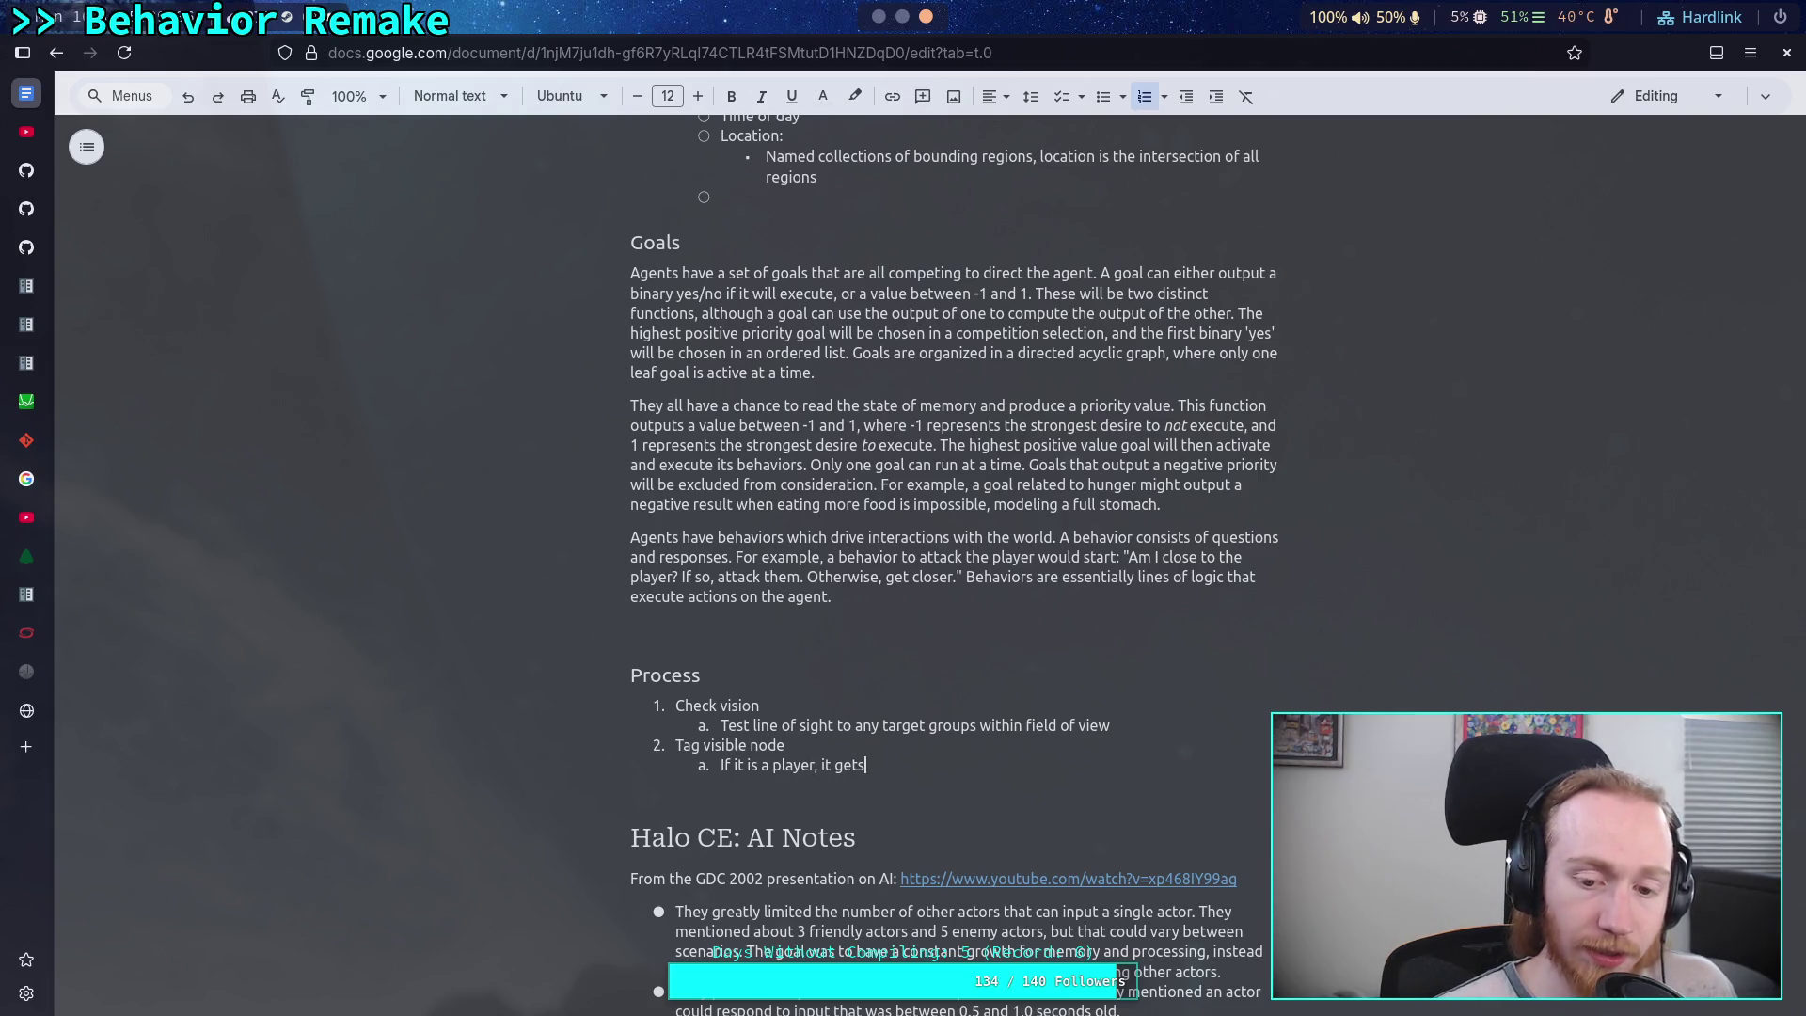
type(" the \"Playe")
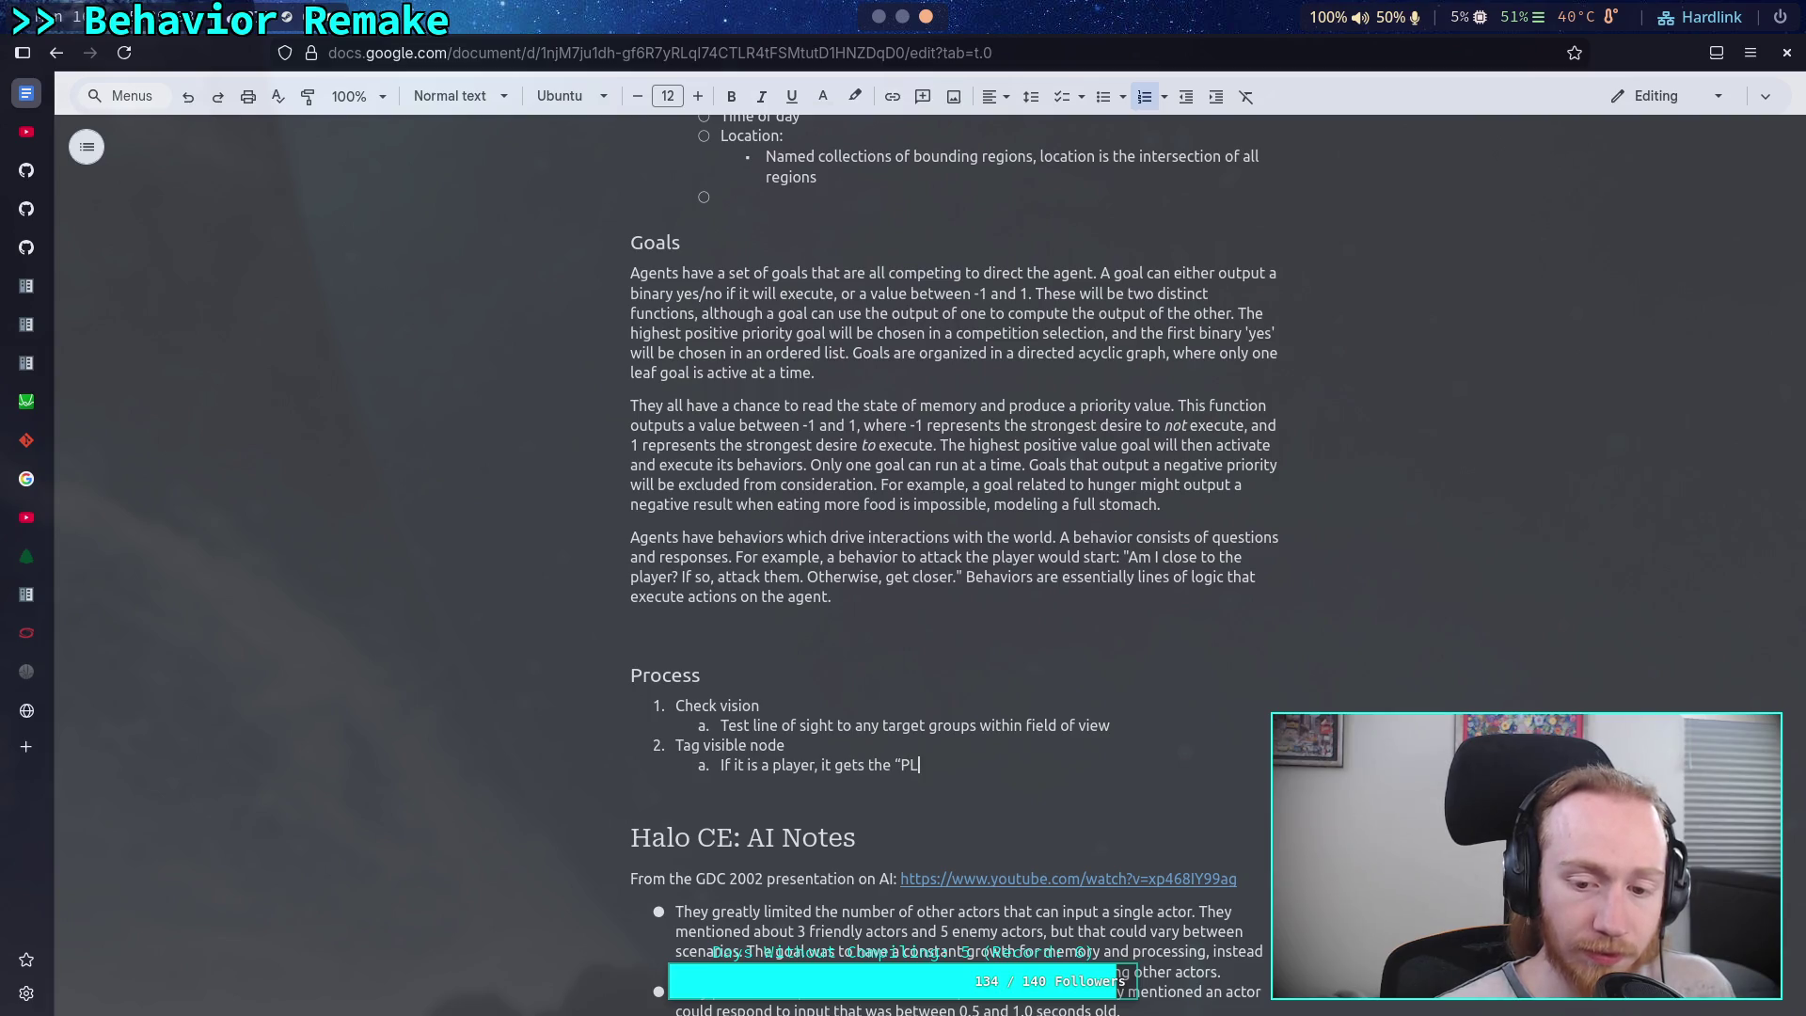
type("r\" tag")
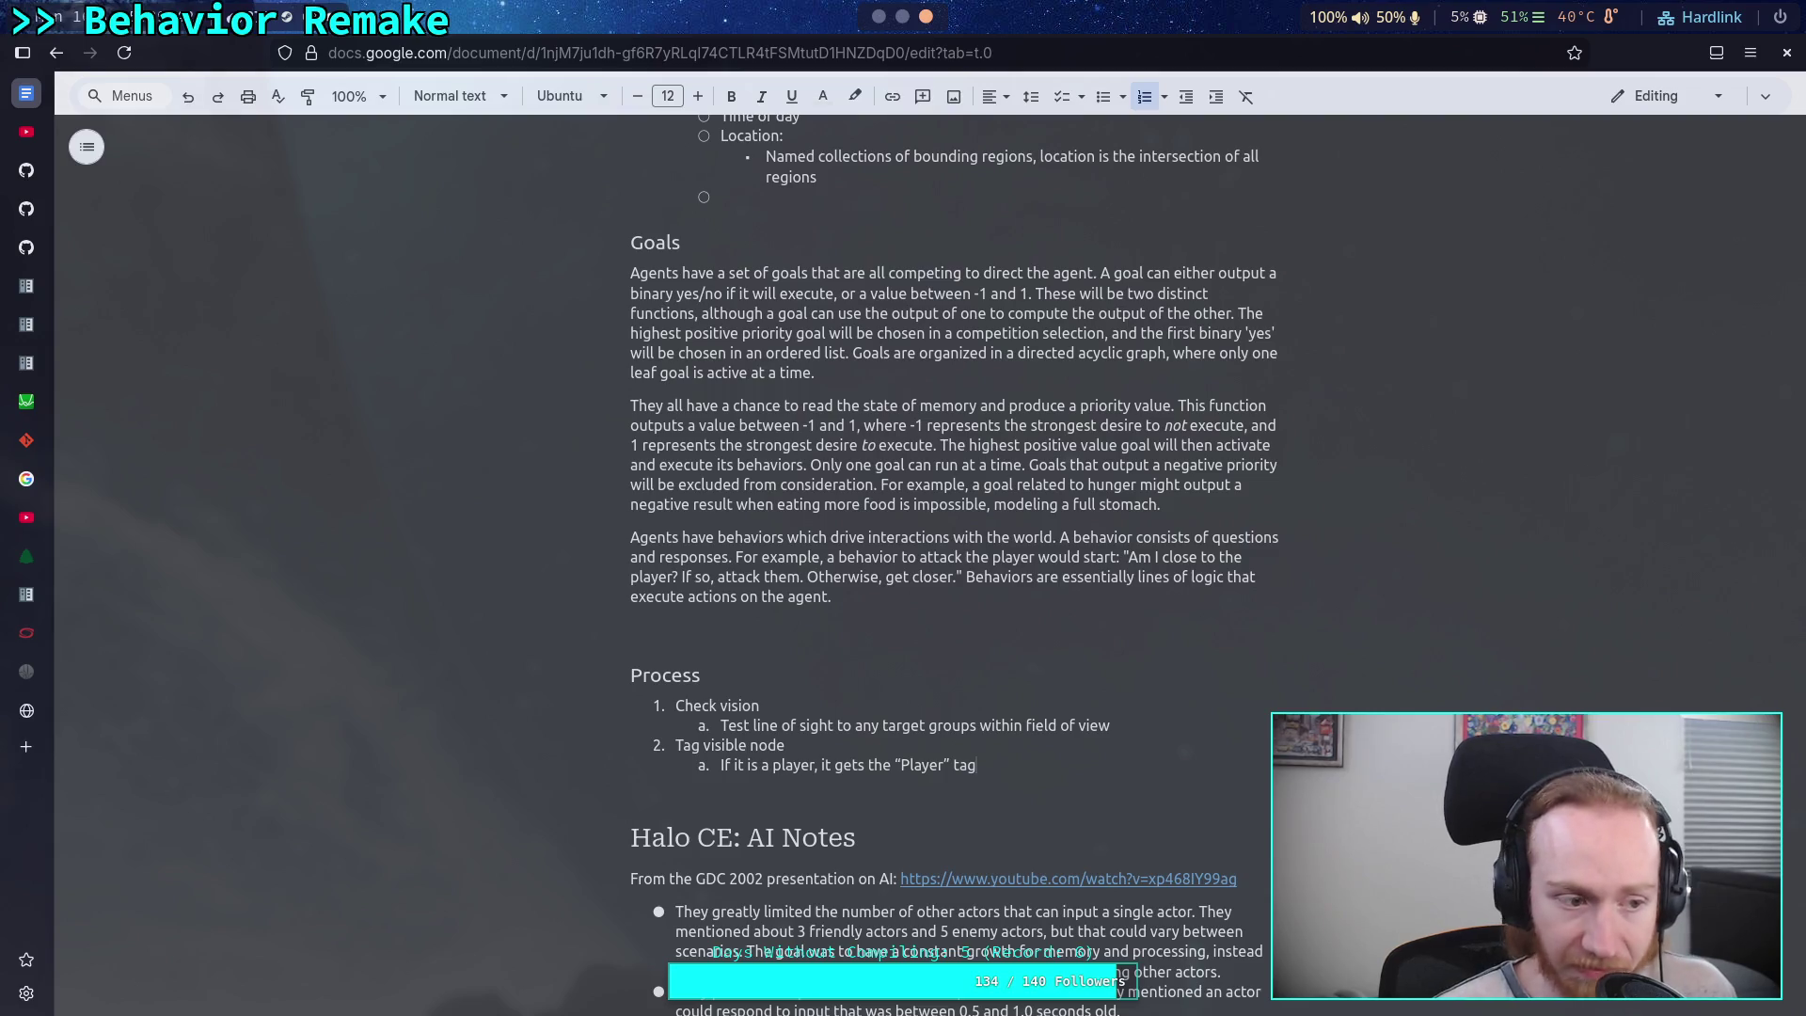
key("Return")
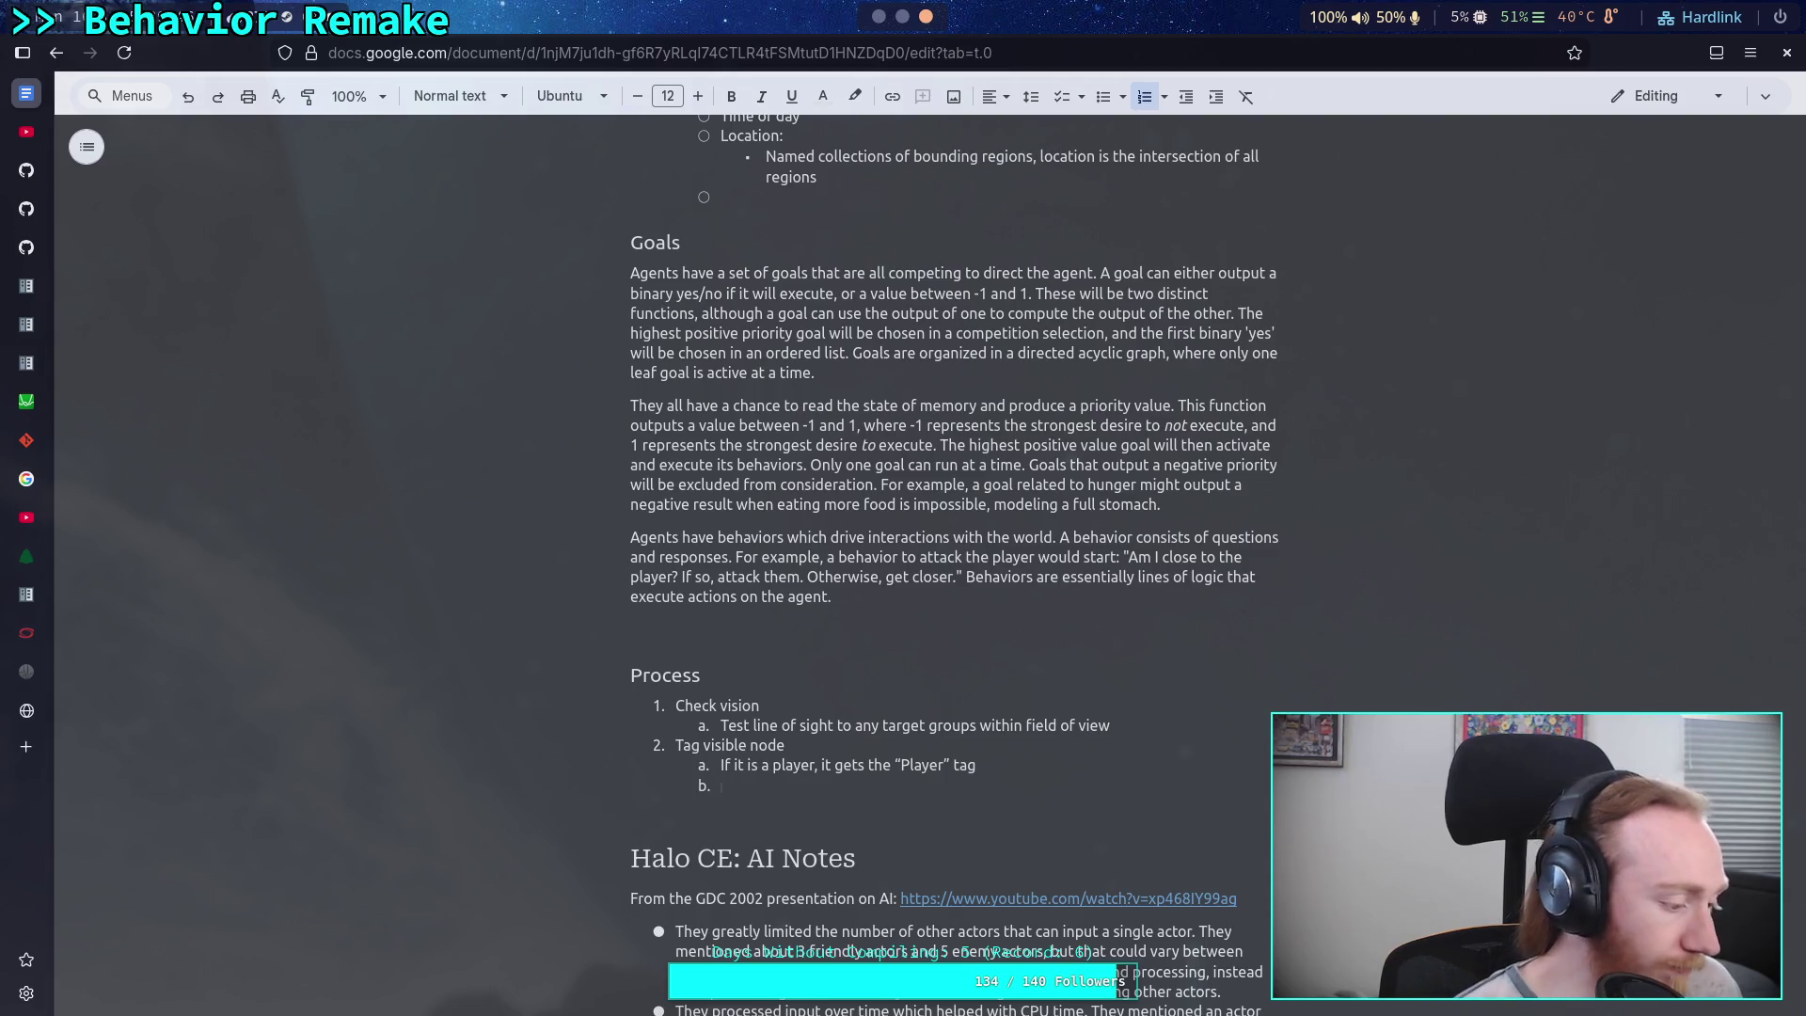
key("shift+Tab")
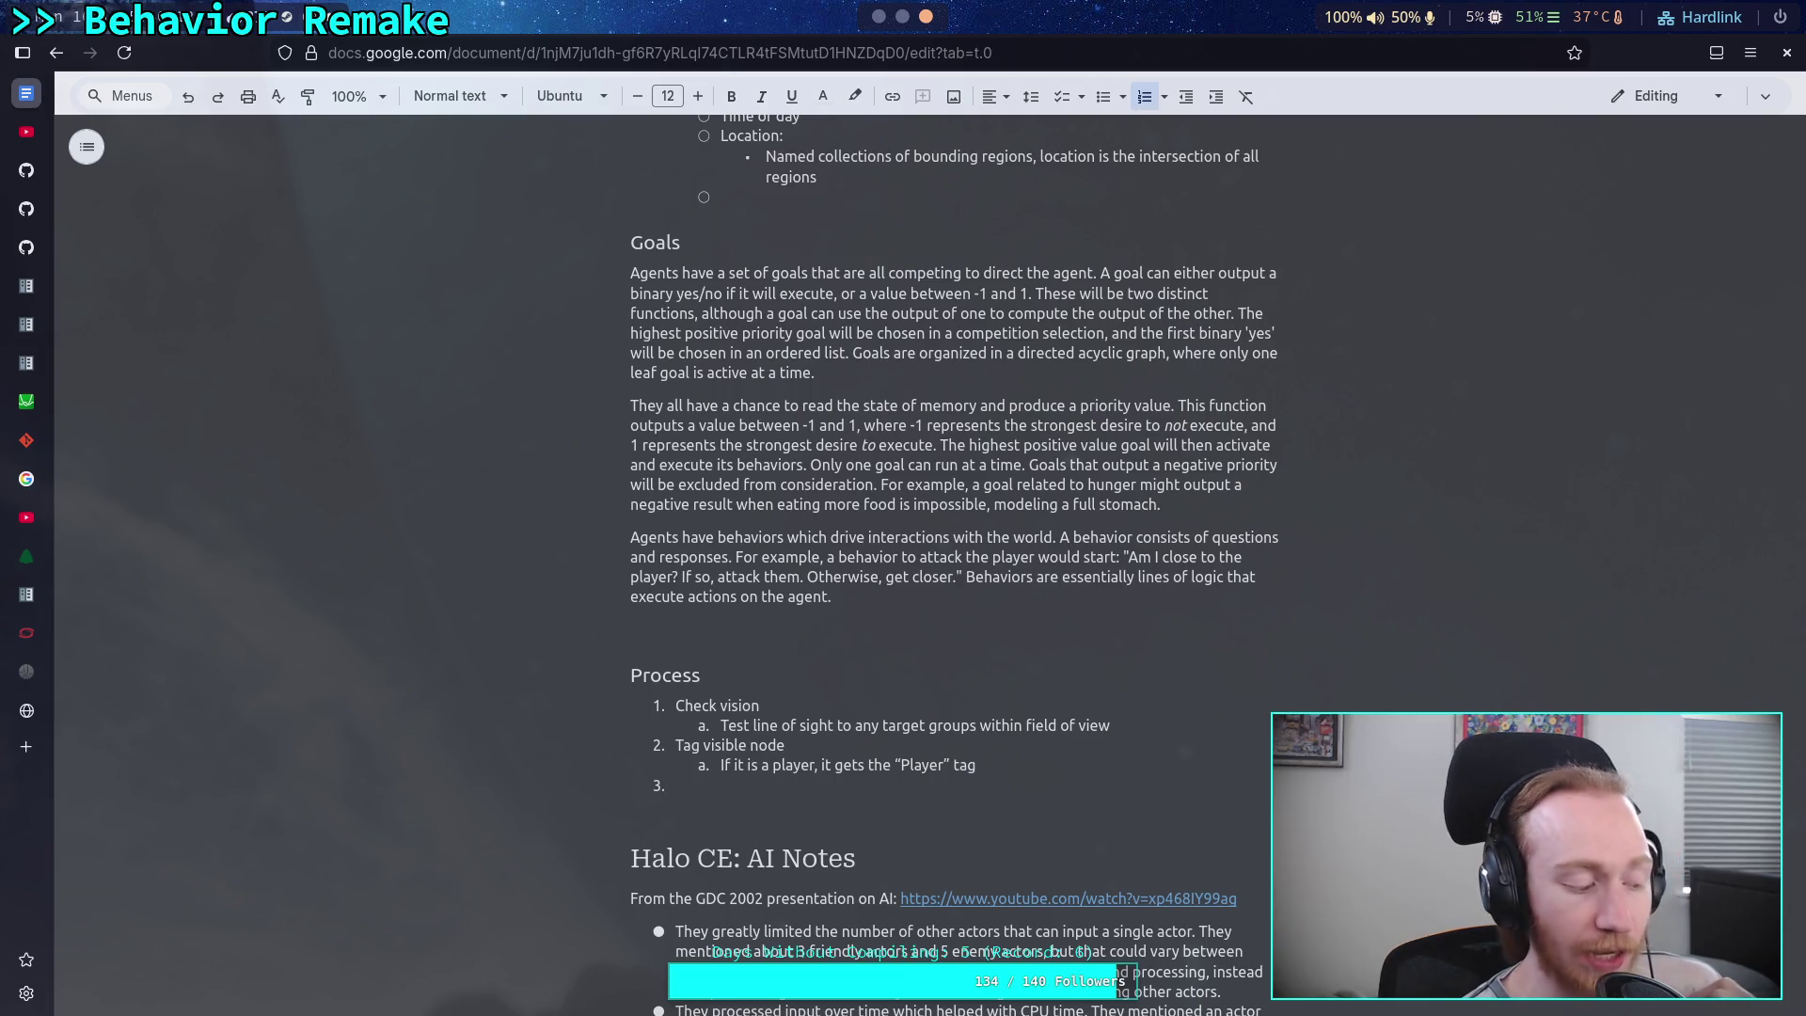
- Write step 3 as 'Put all "Player" tagged nodes in a target memory area' and start step 4
type("Put all ")
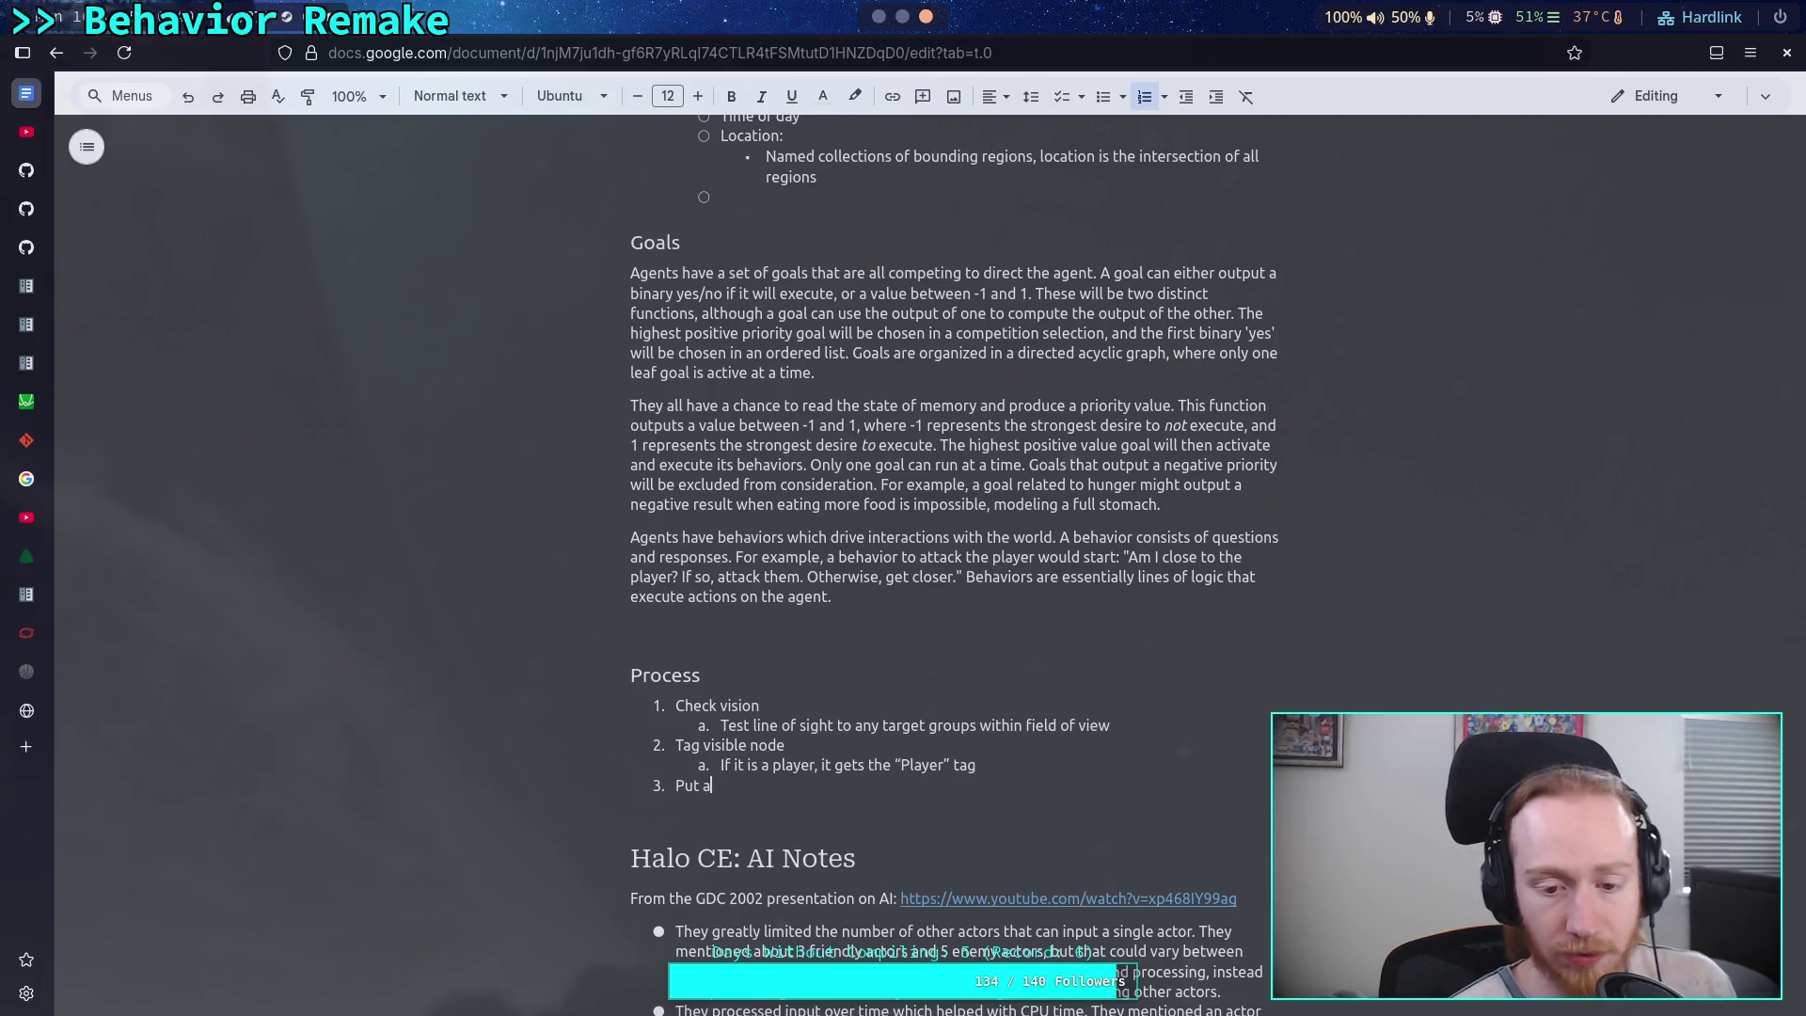
type("\"Player")
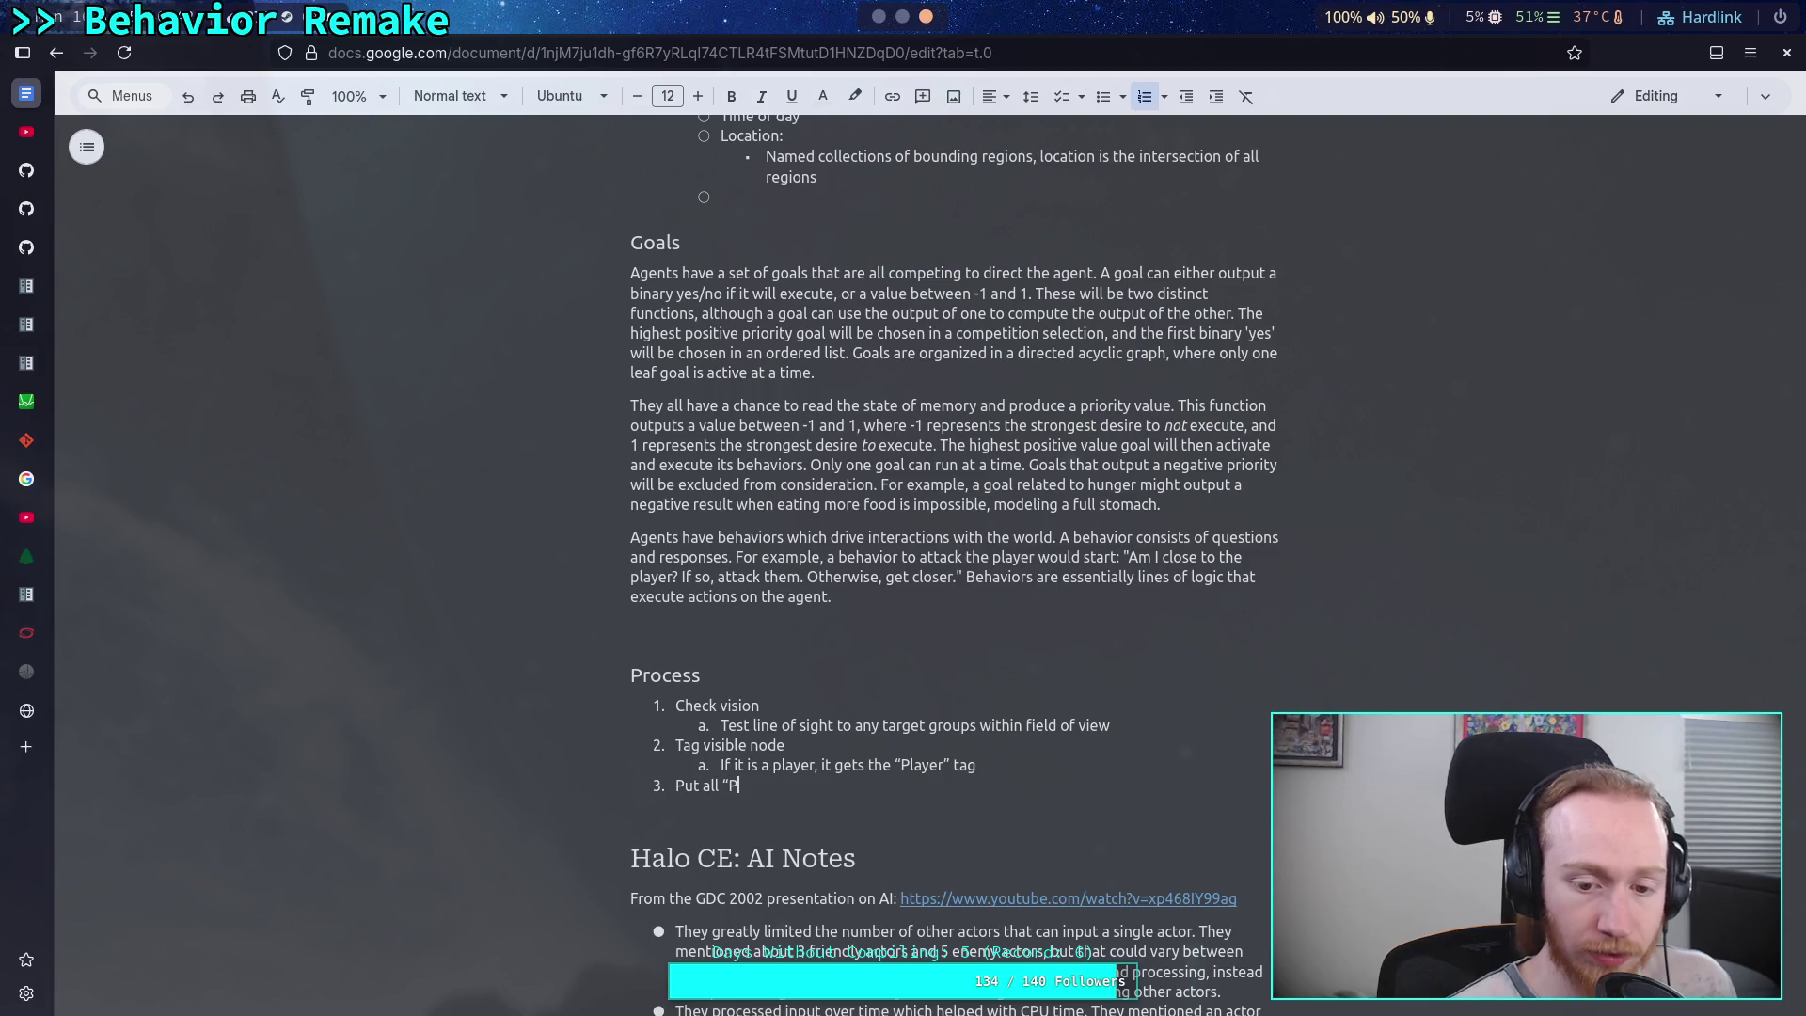
type("\" targ")
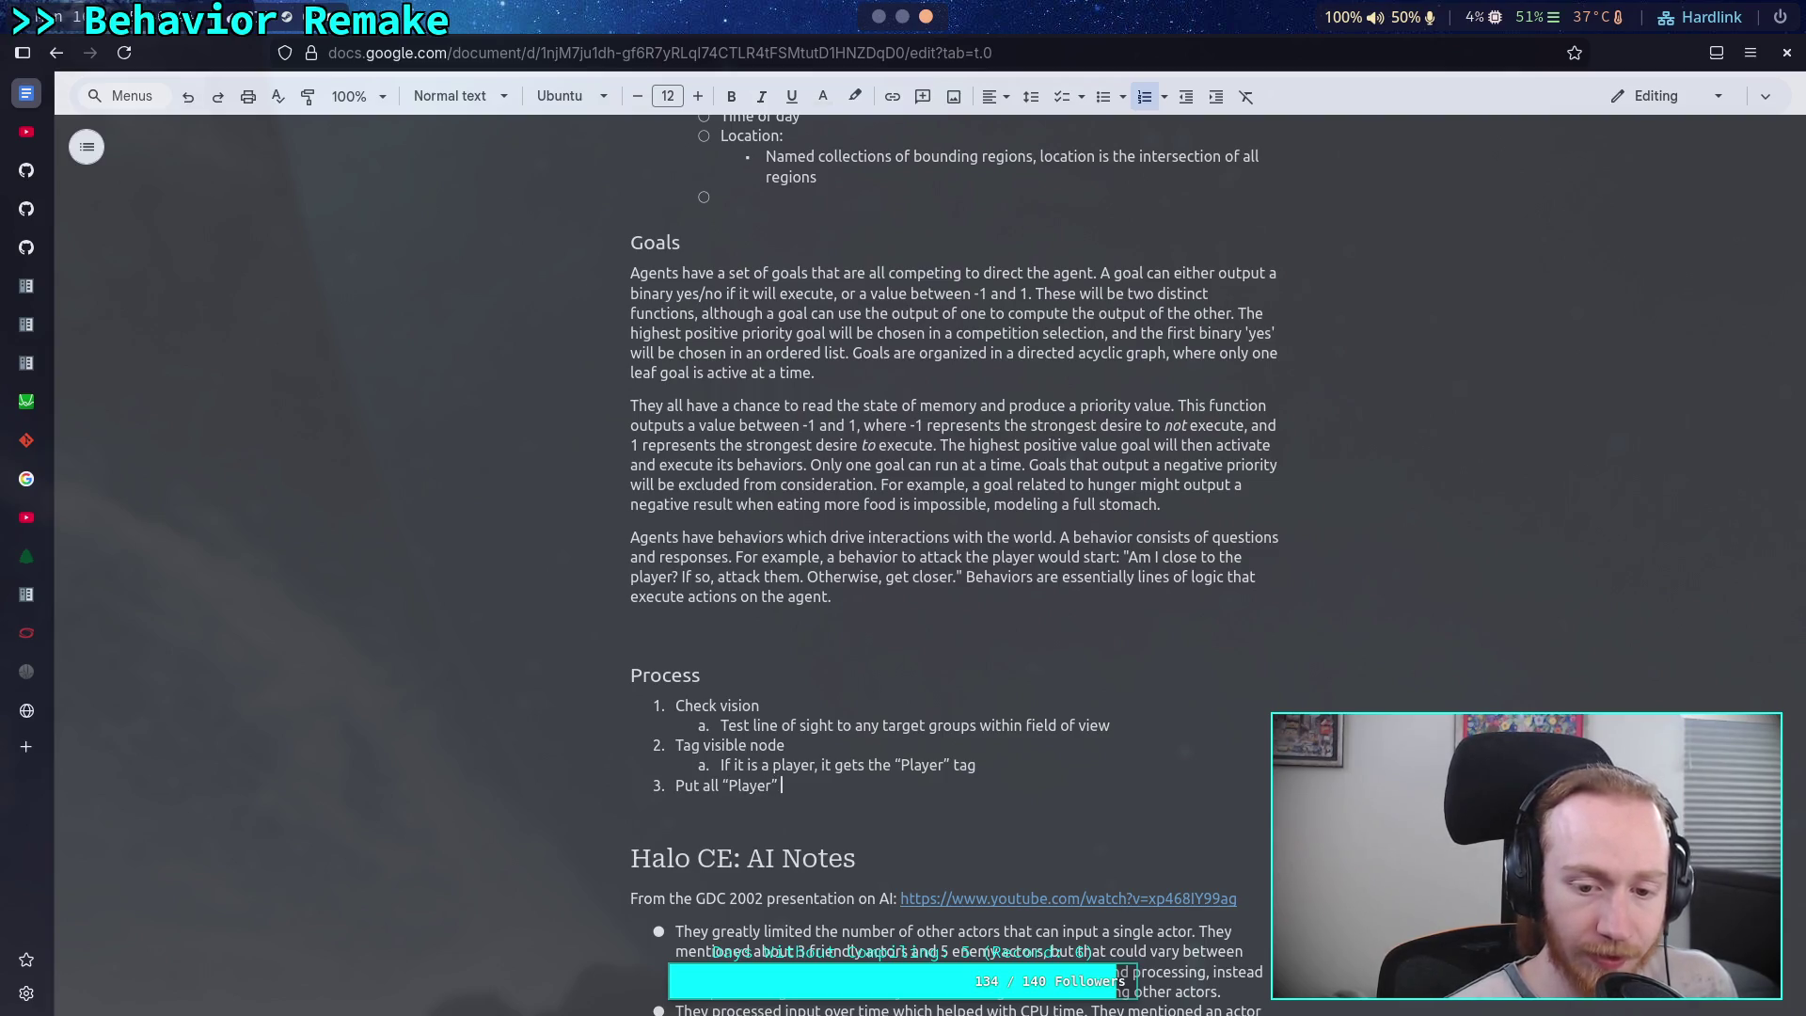
key("BackSpace")
key("BackSpace")
type("gged")
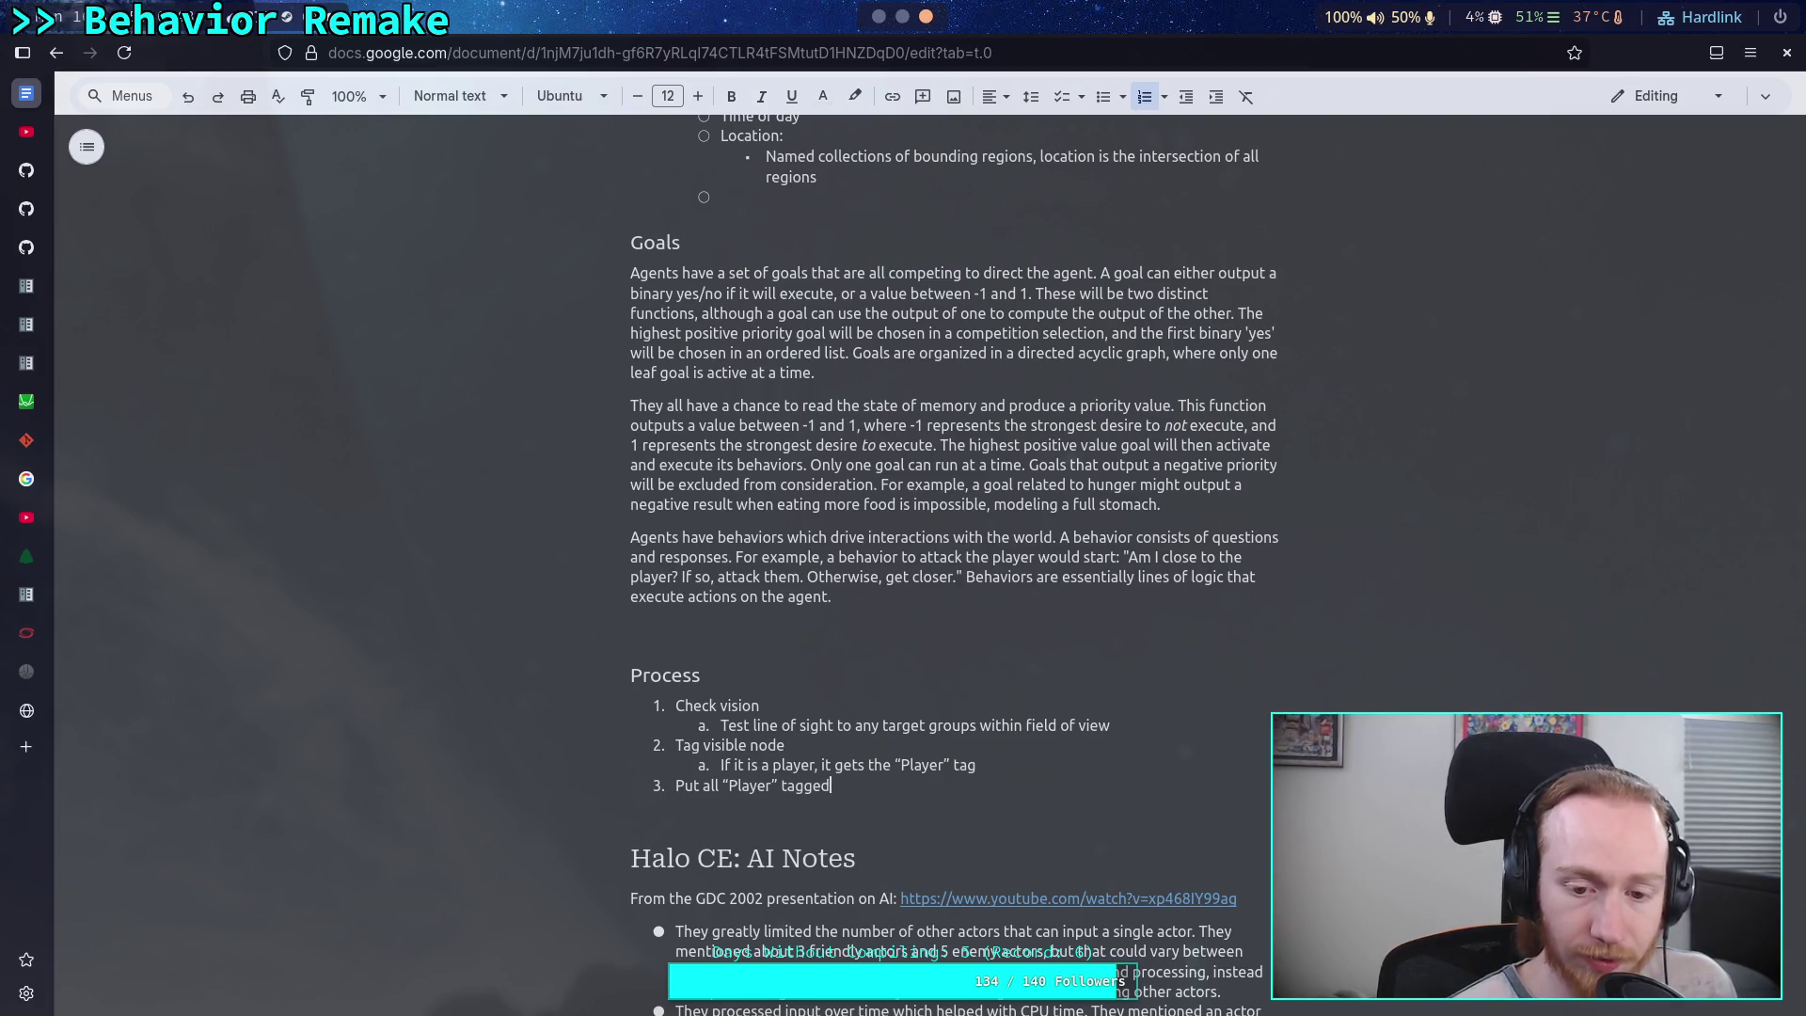
key("ctrl+shift+Left")
type("target")
key("BackSpace")
key("BackSpace")
key("BackSpace")
type("ggedd")
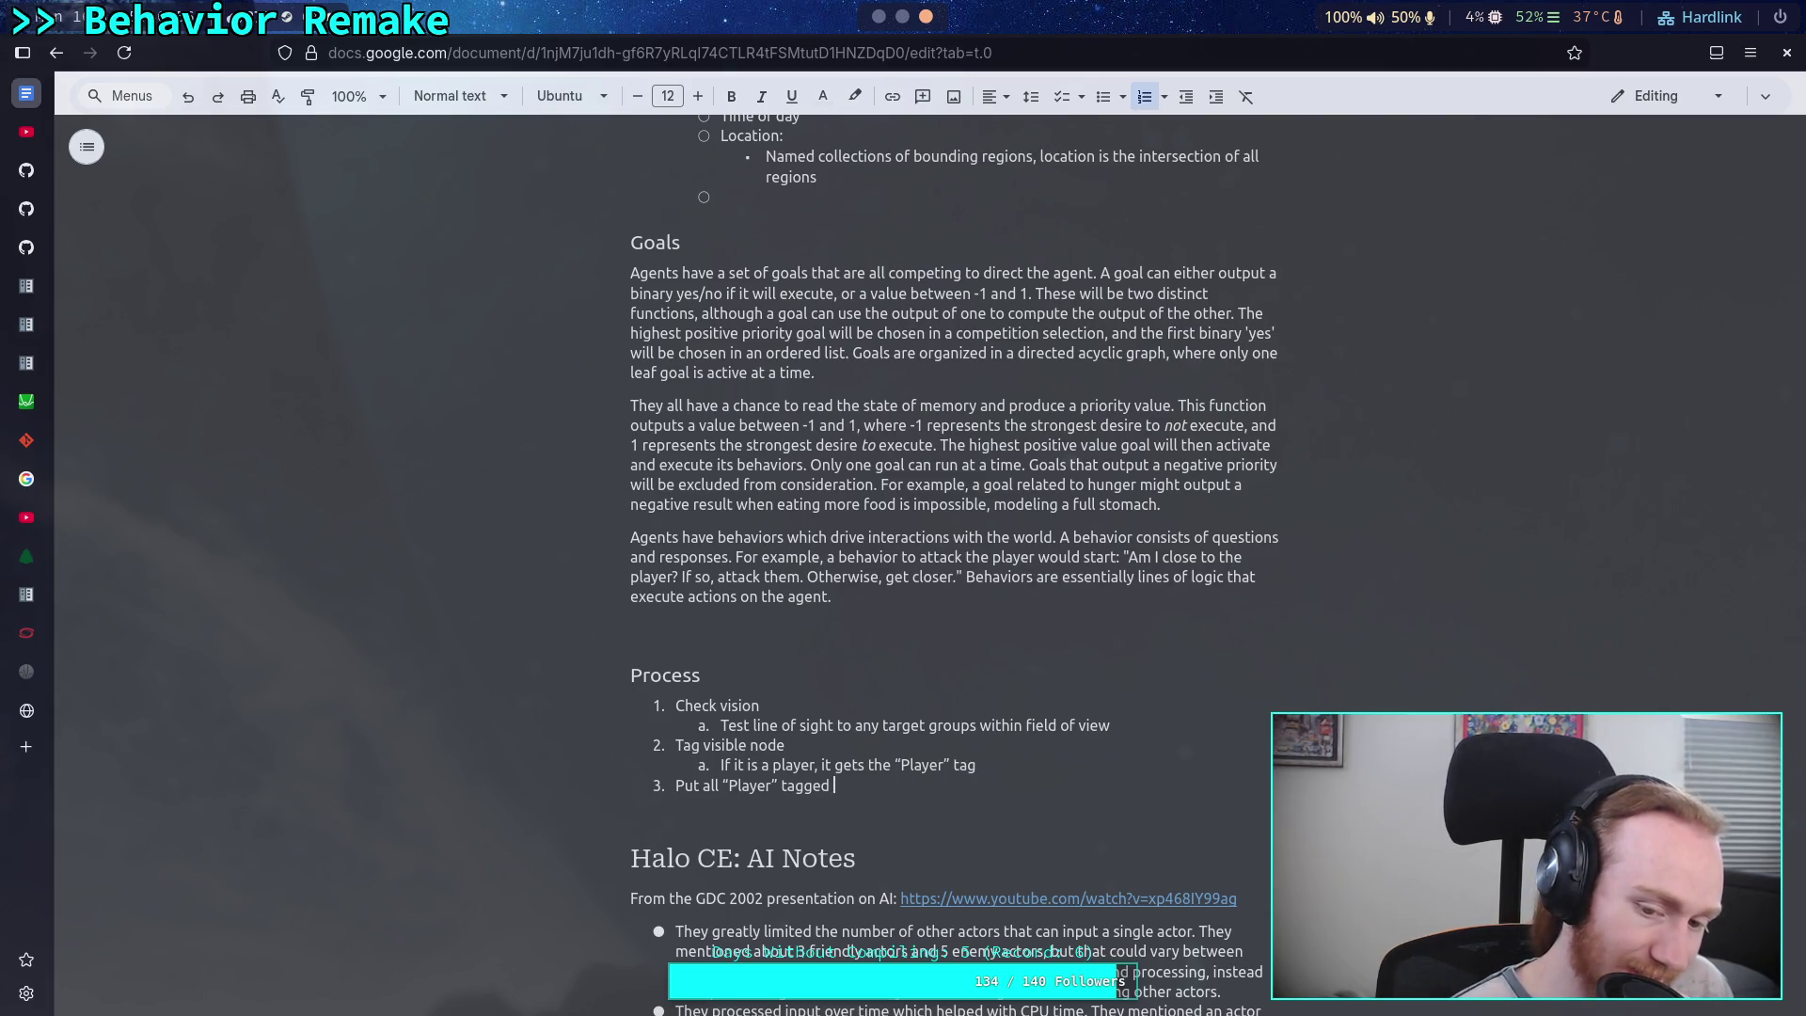
type(" node")
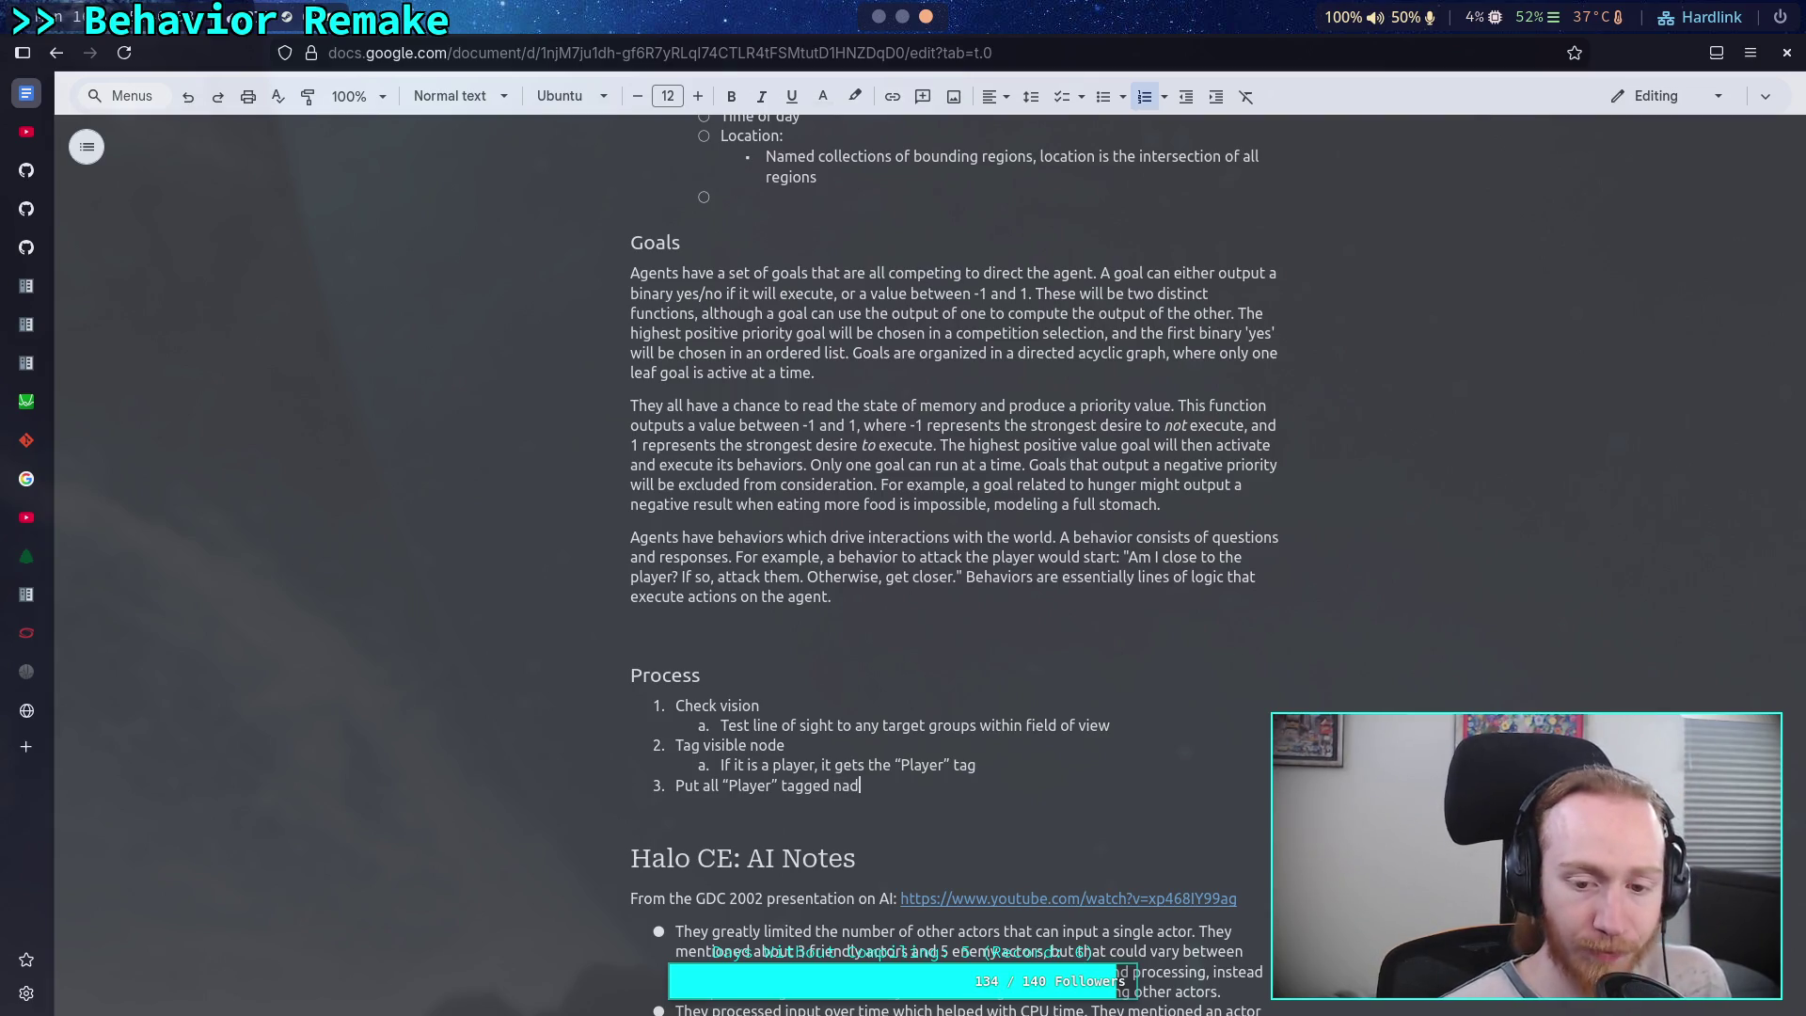
type("vs")
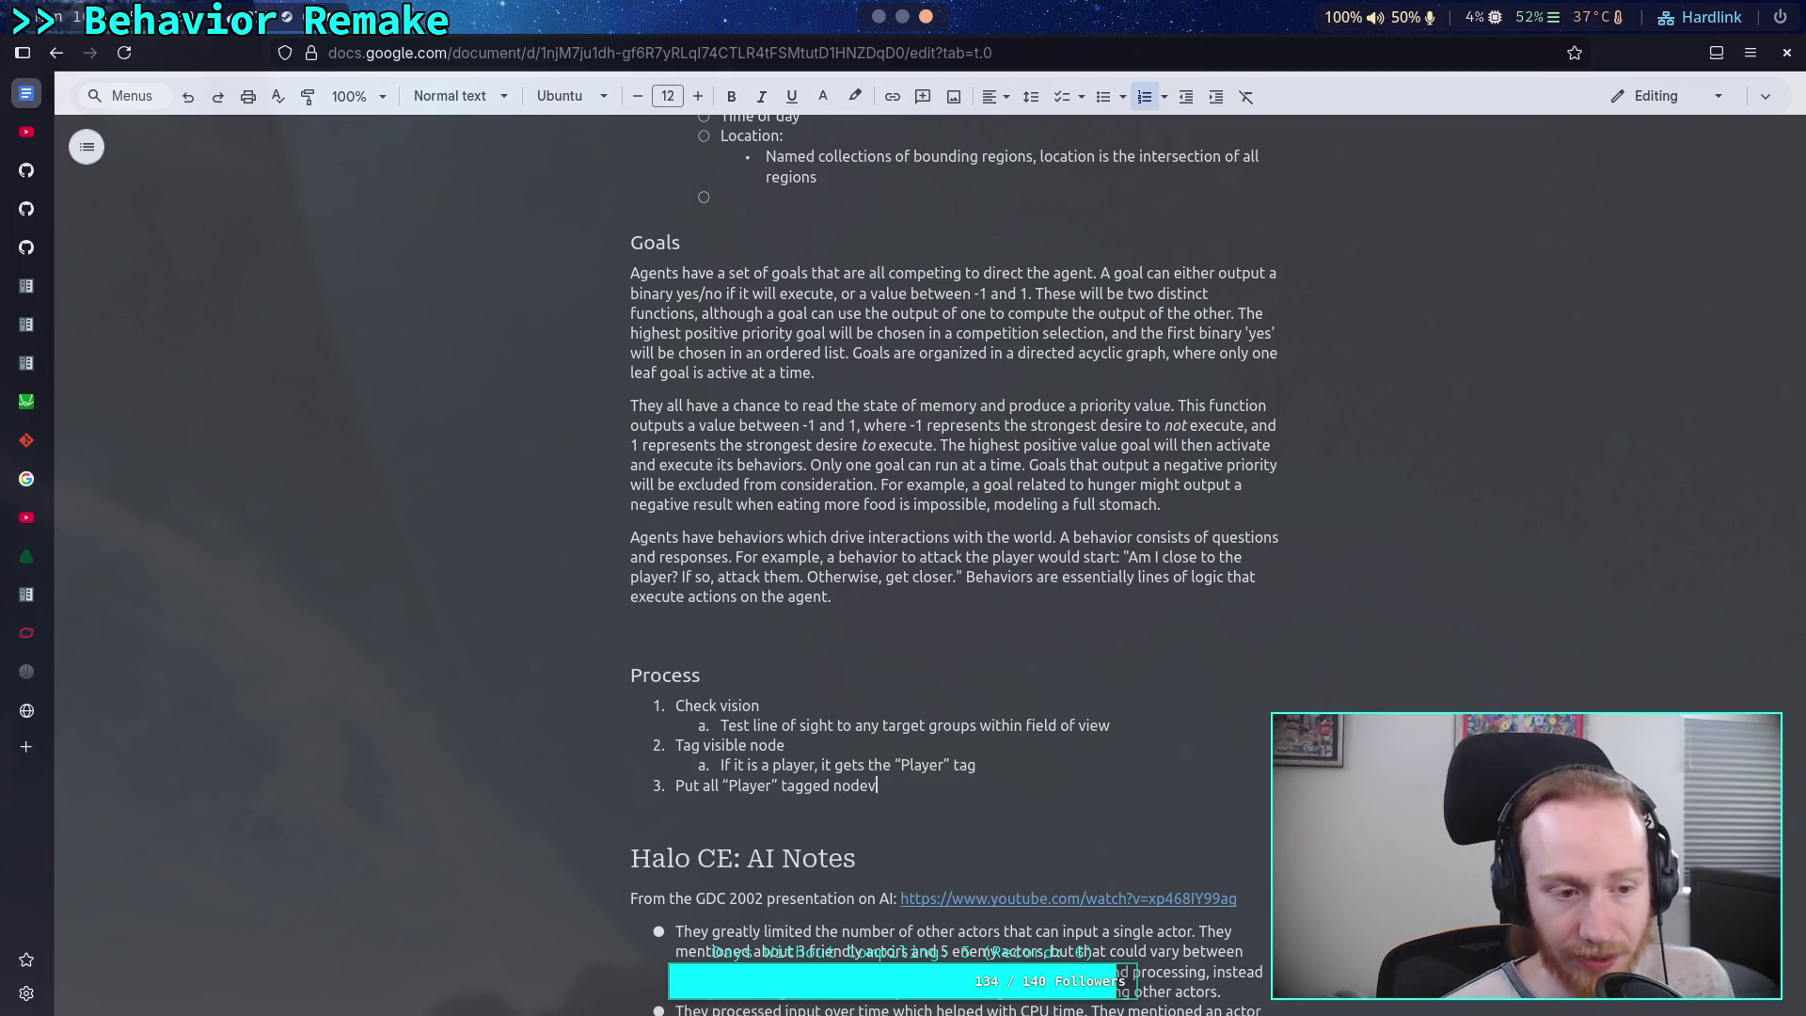
key("BackSpace")
key("BackSpace")
key("BackSpace")
type("s in ")
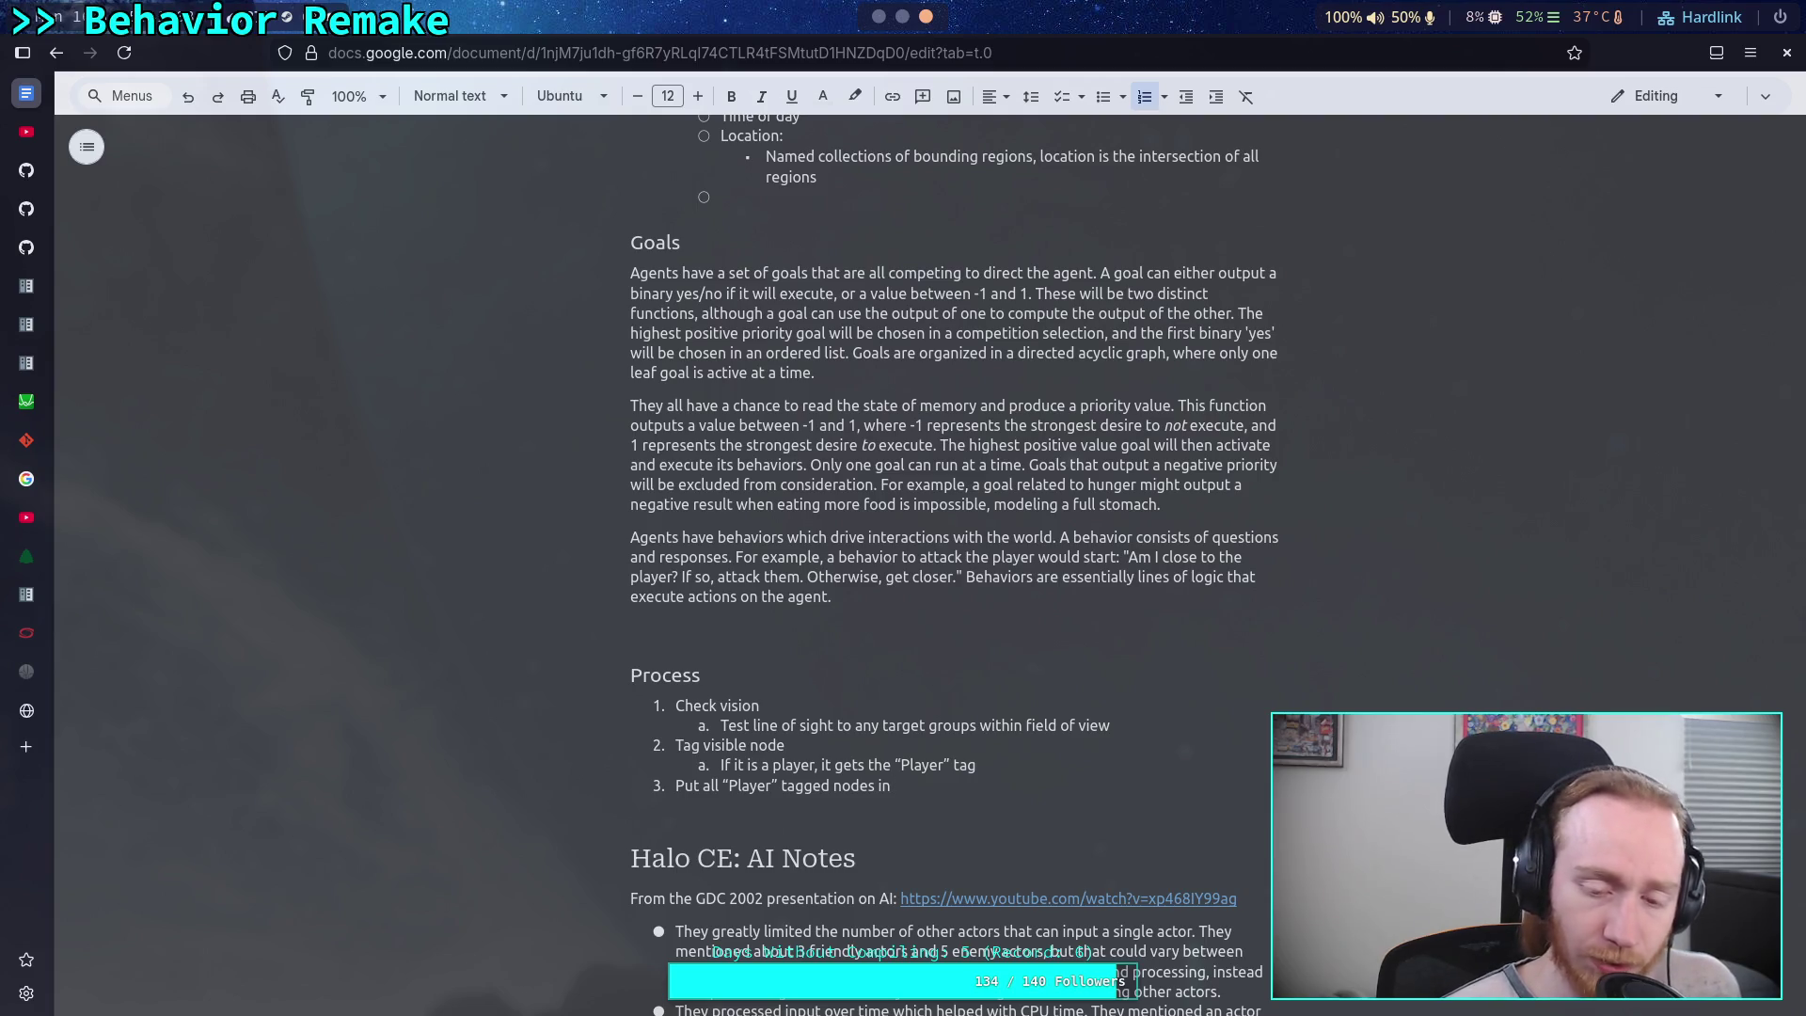
type("a ")
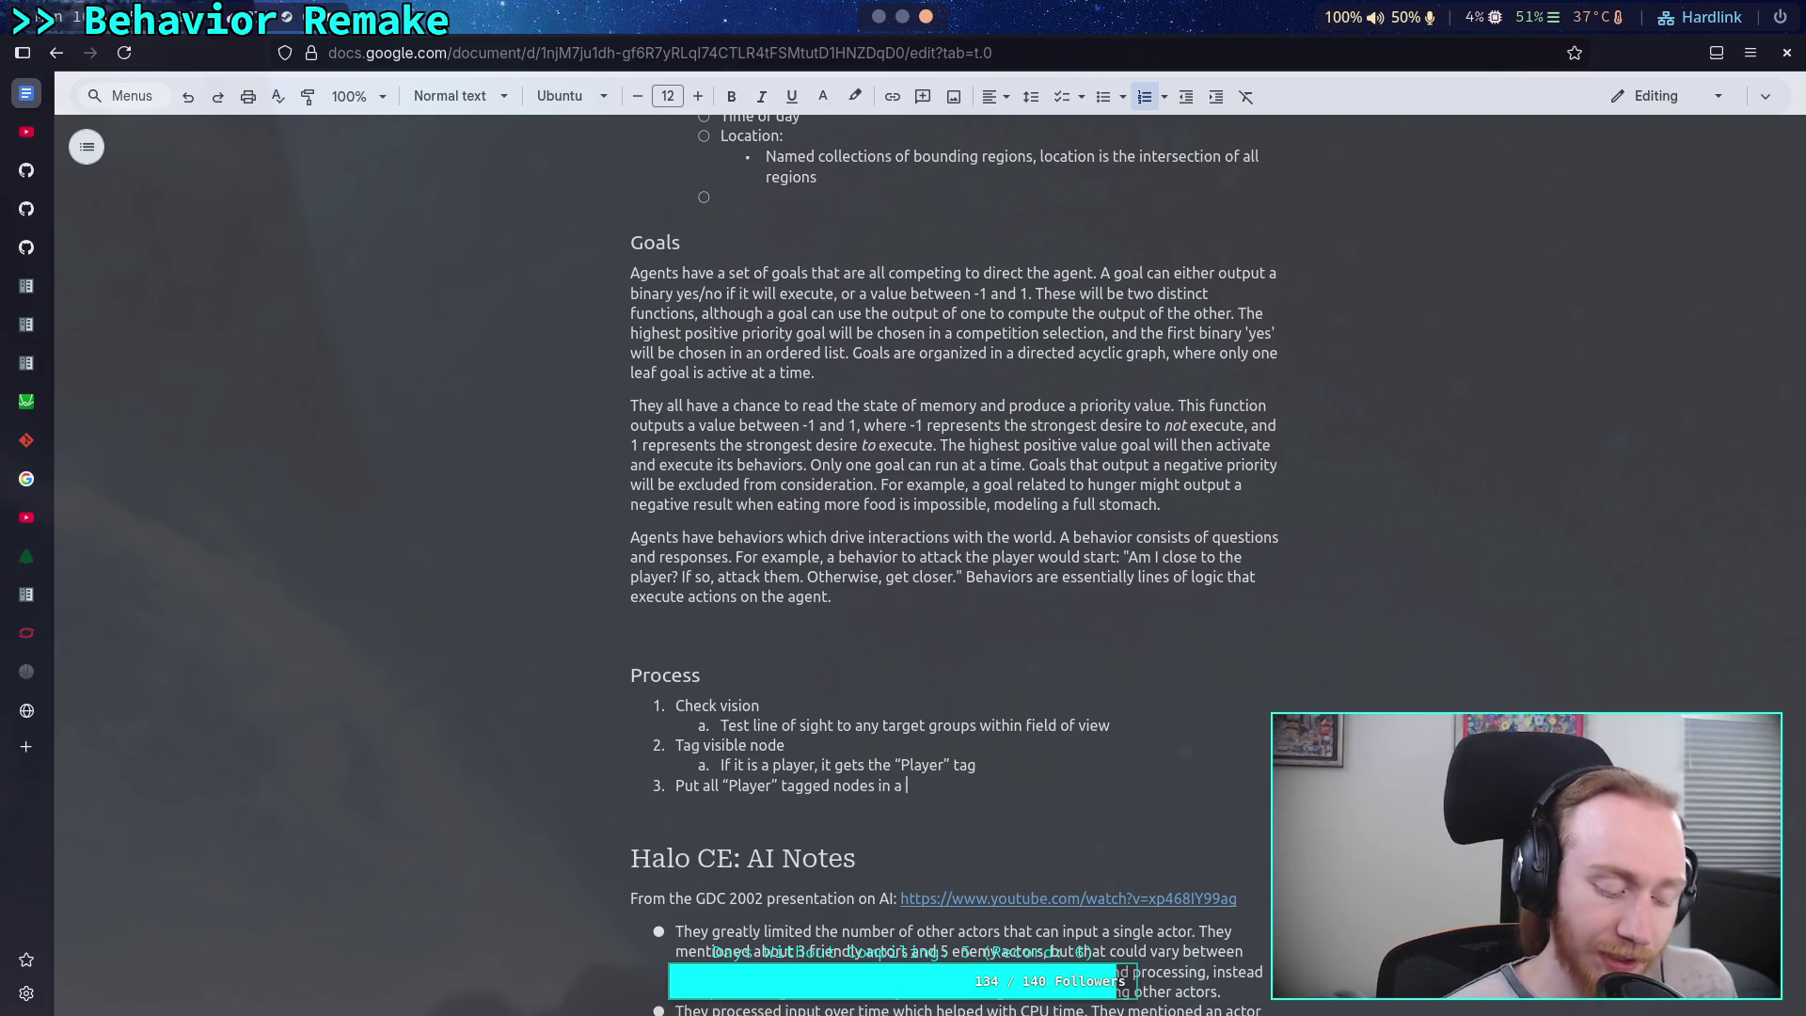
type("\"")
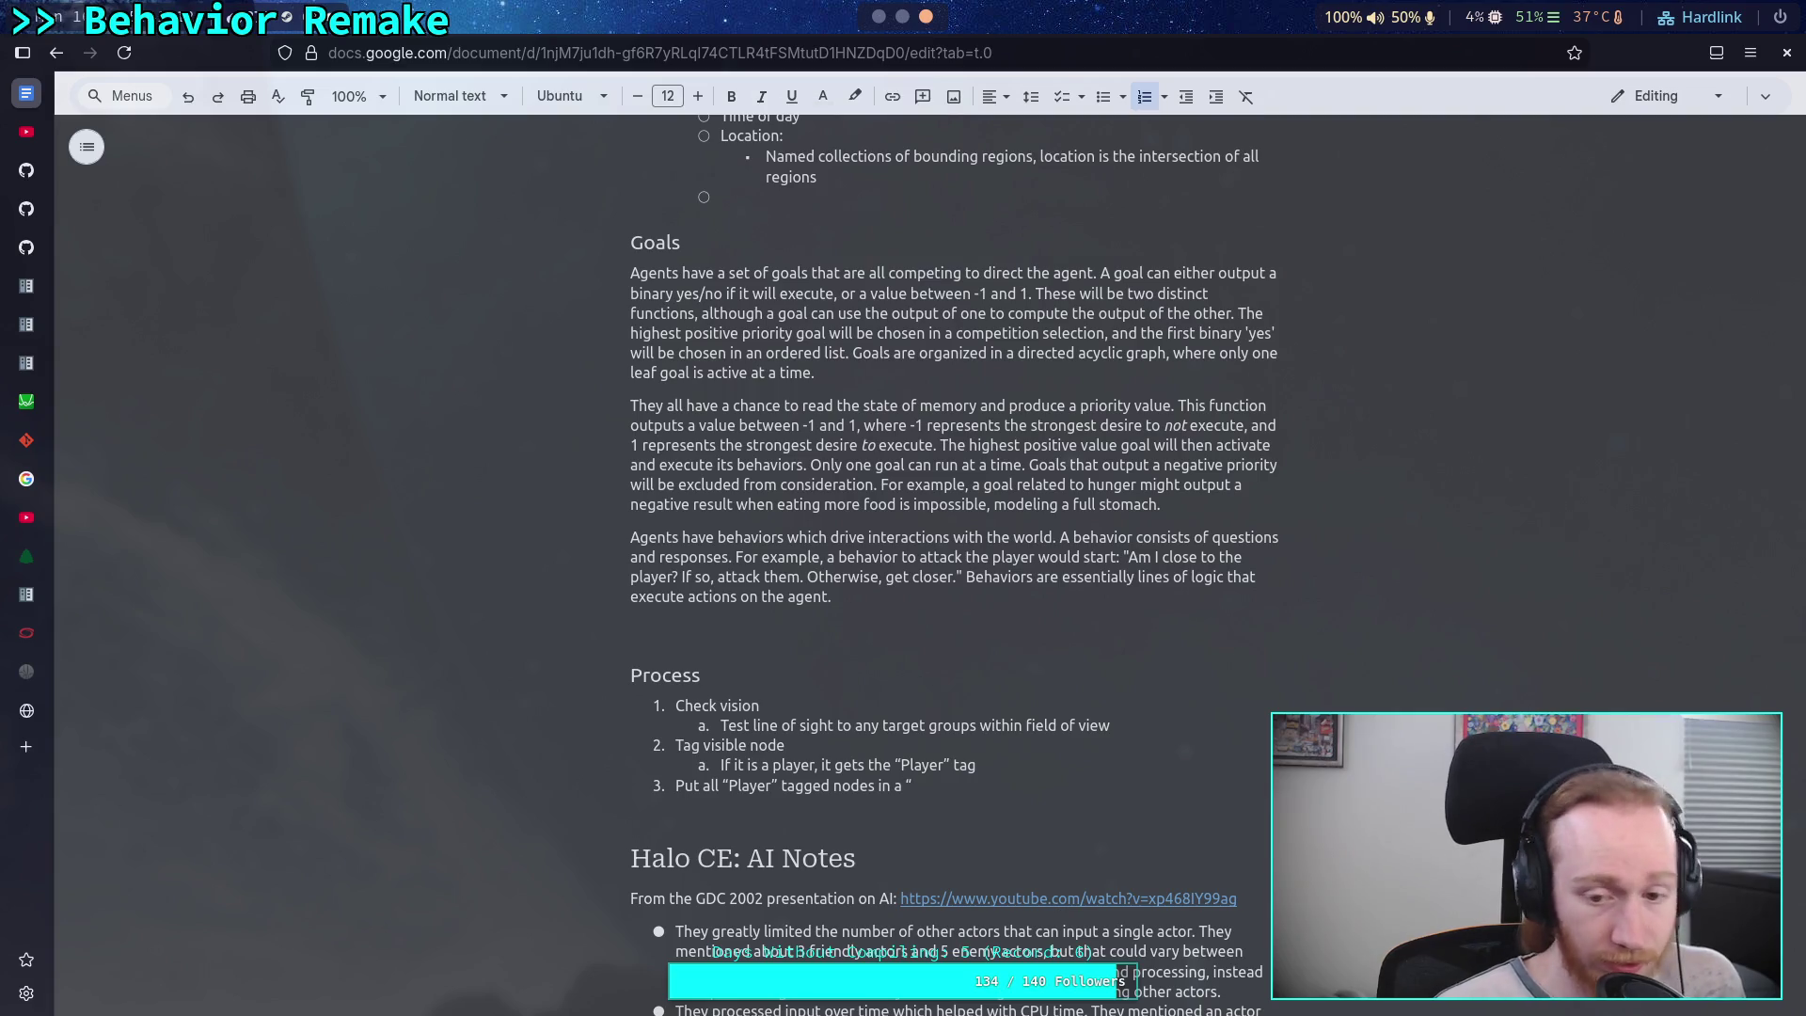
type("target m")
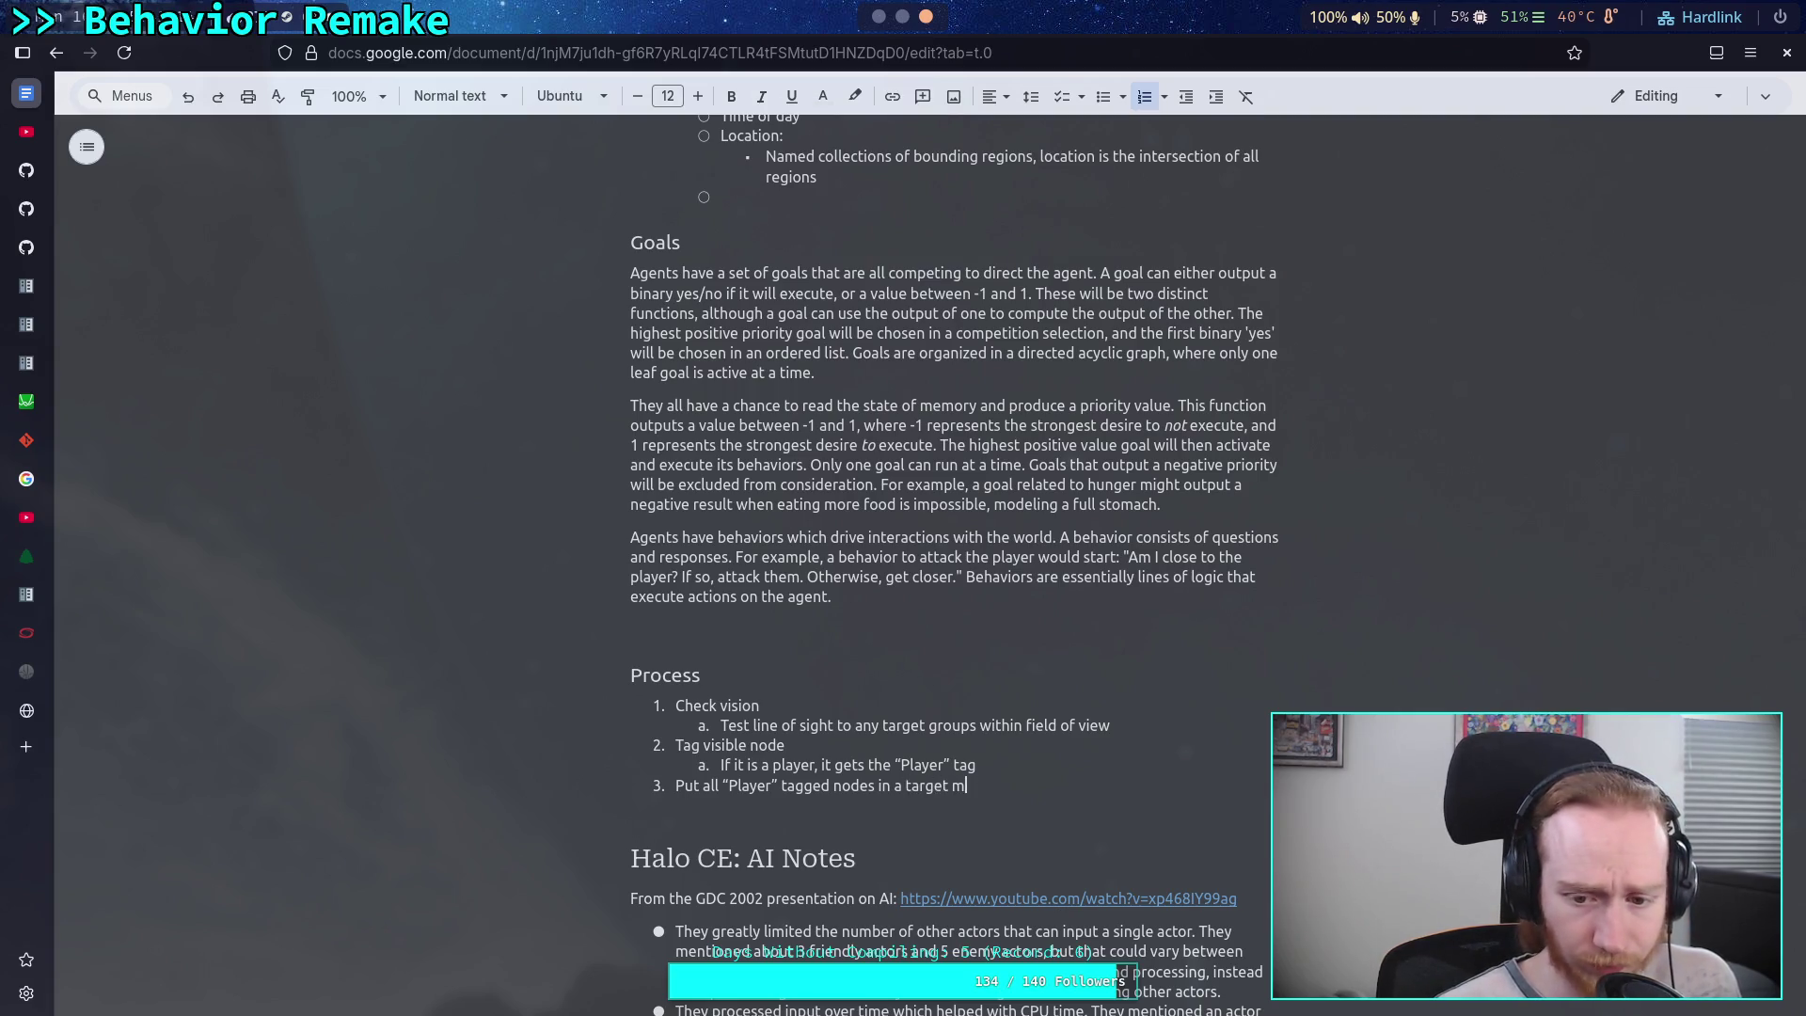
type("emory area")
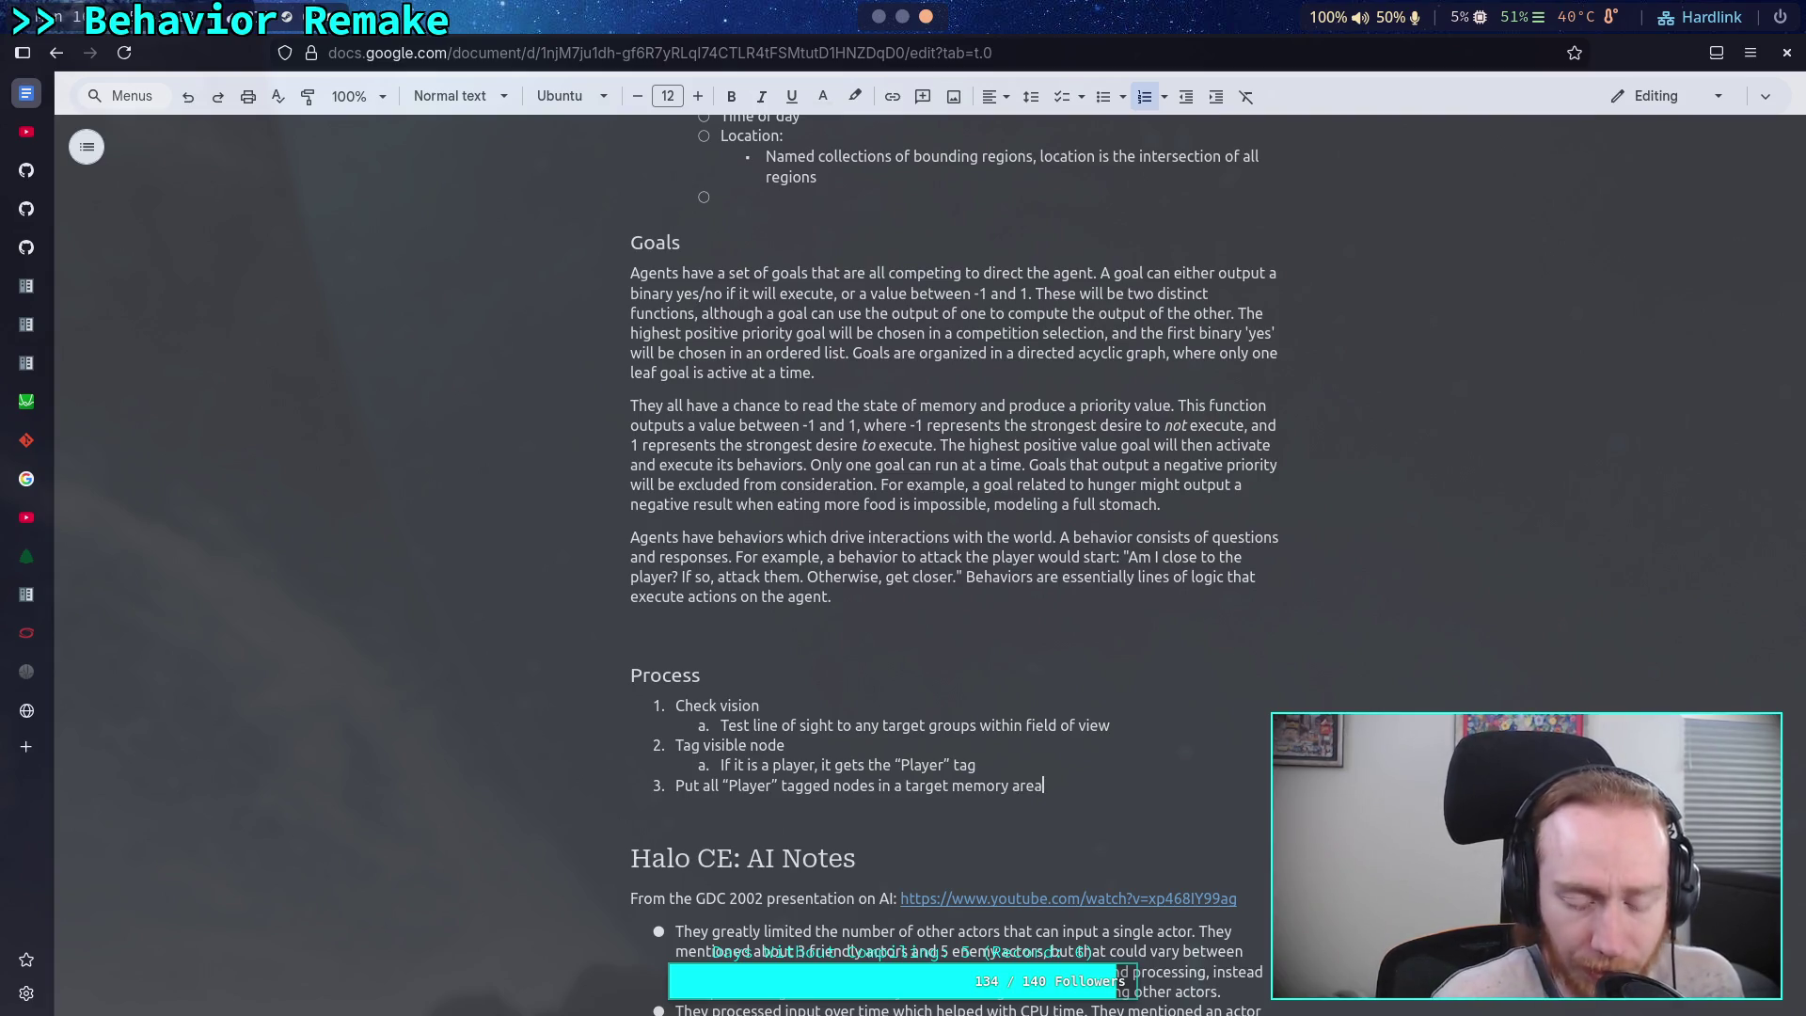
key("Return")
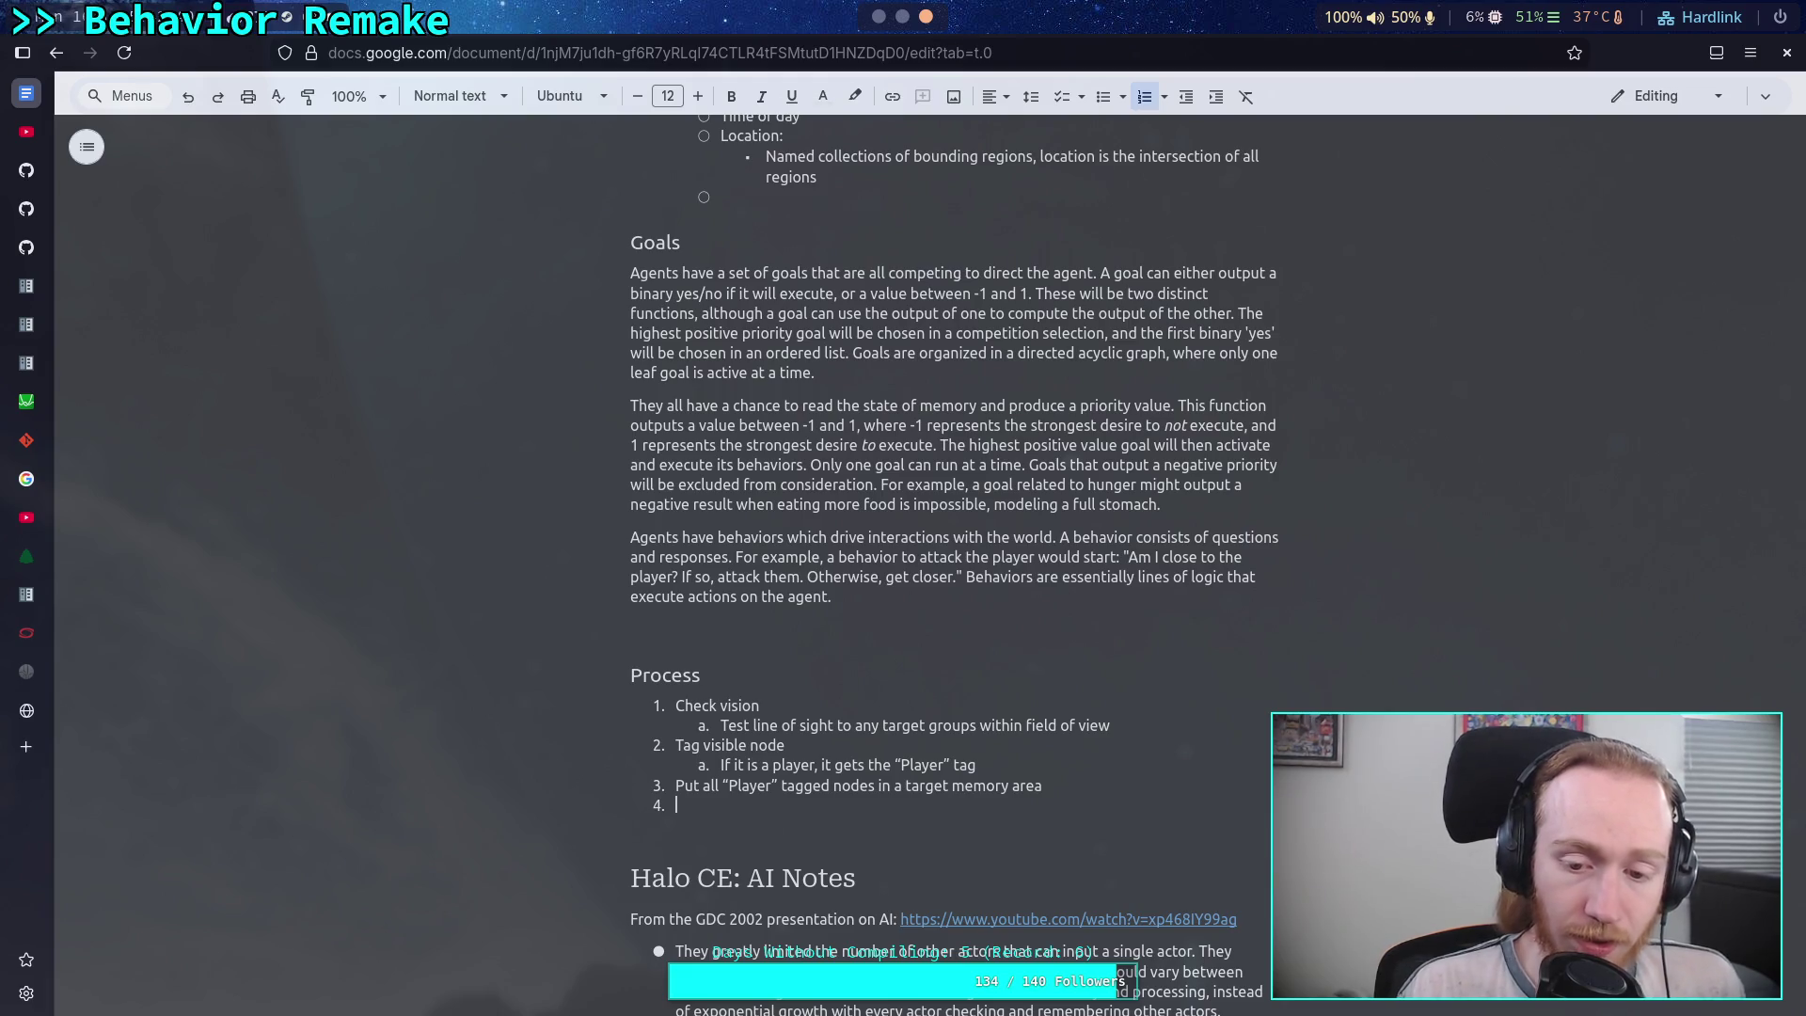
- Replace step 3's text with '???' and begin step 4 with 'Iterate behavior tree'
left_click_drag(1042, 786, 679, 786)
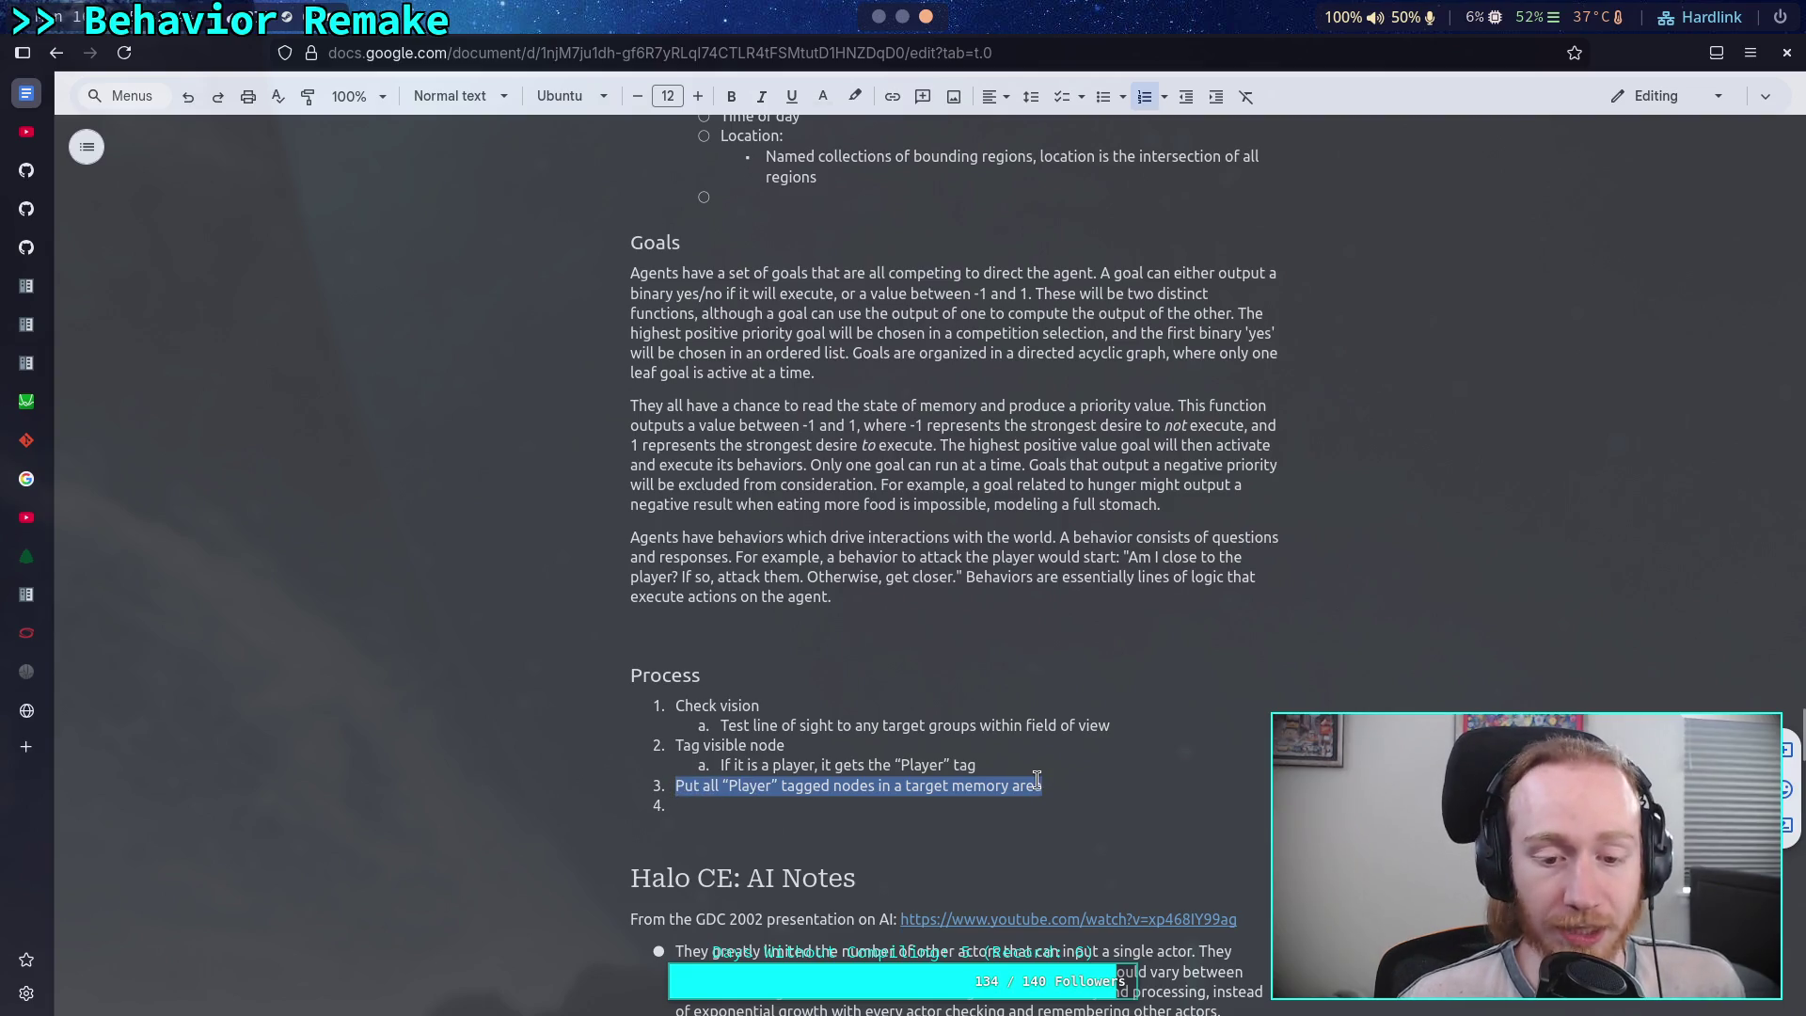
type("...")
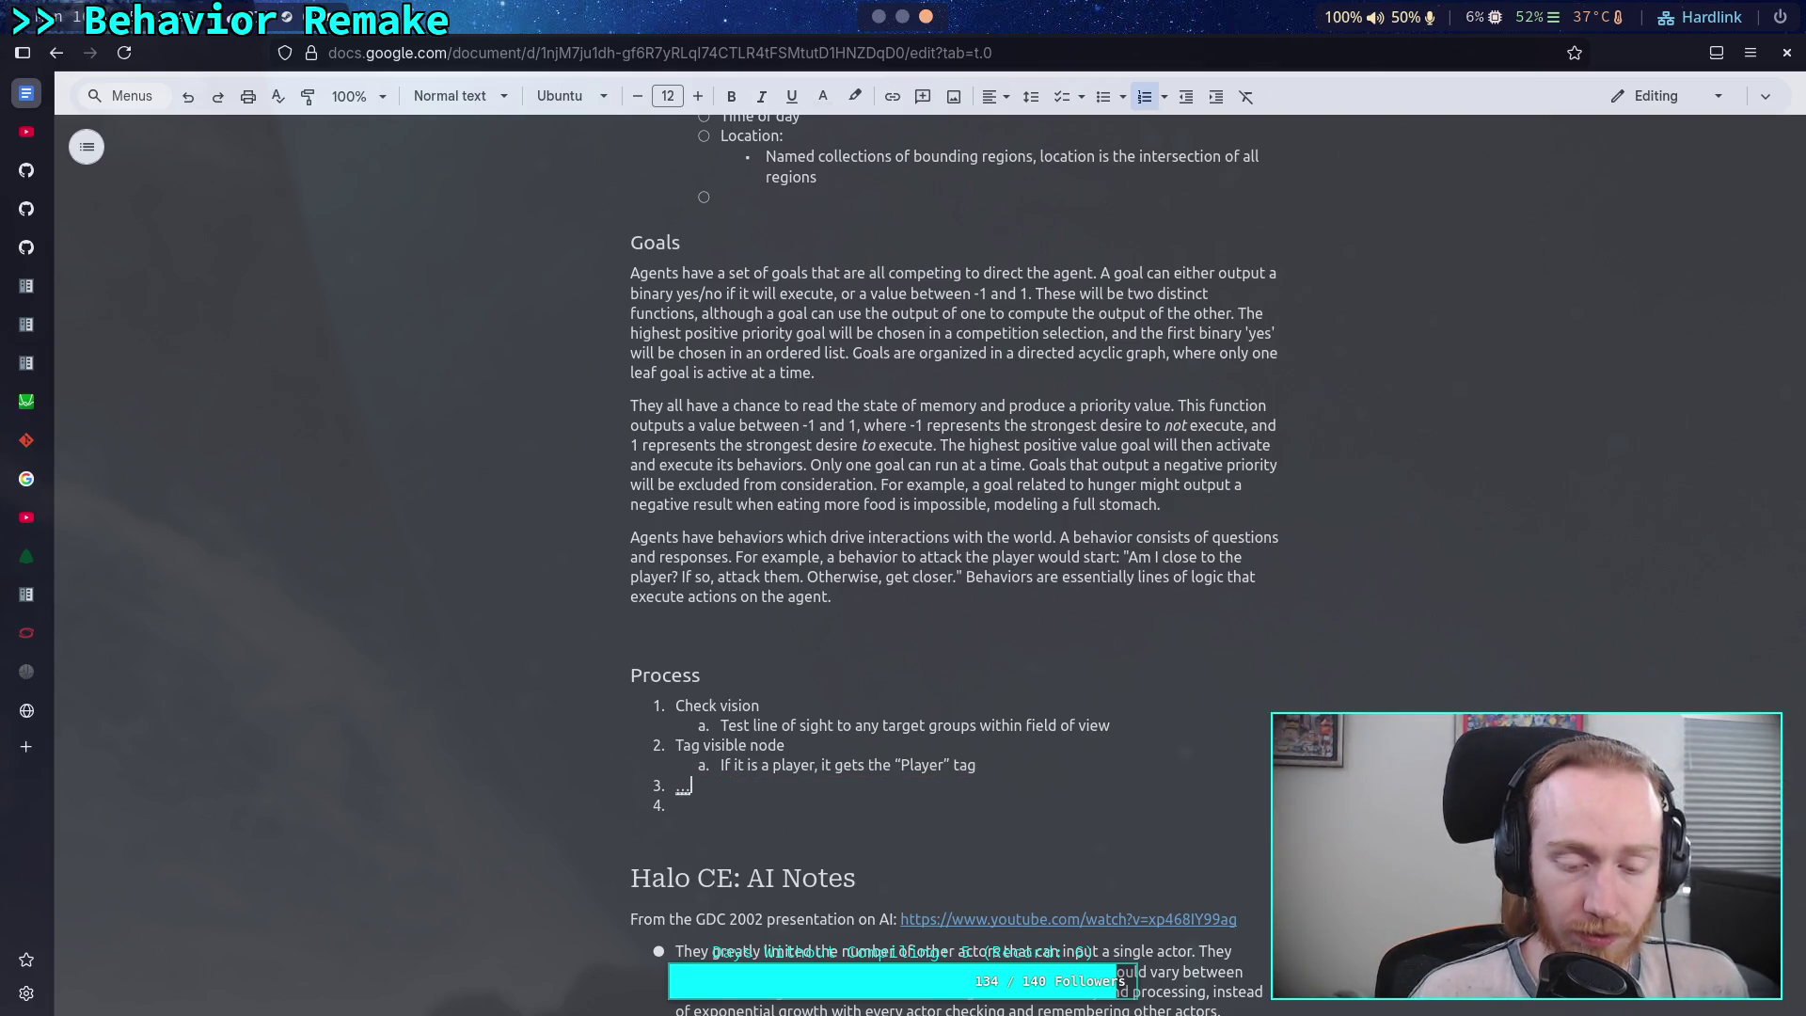
key("BackSpace")
key("BackSpace")
type("???")
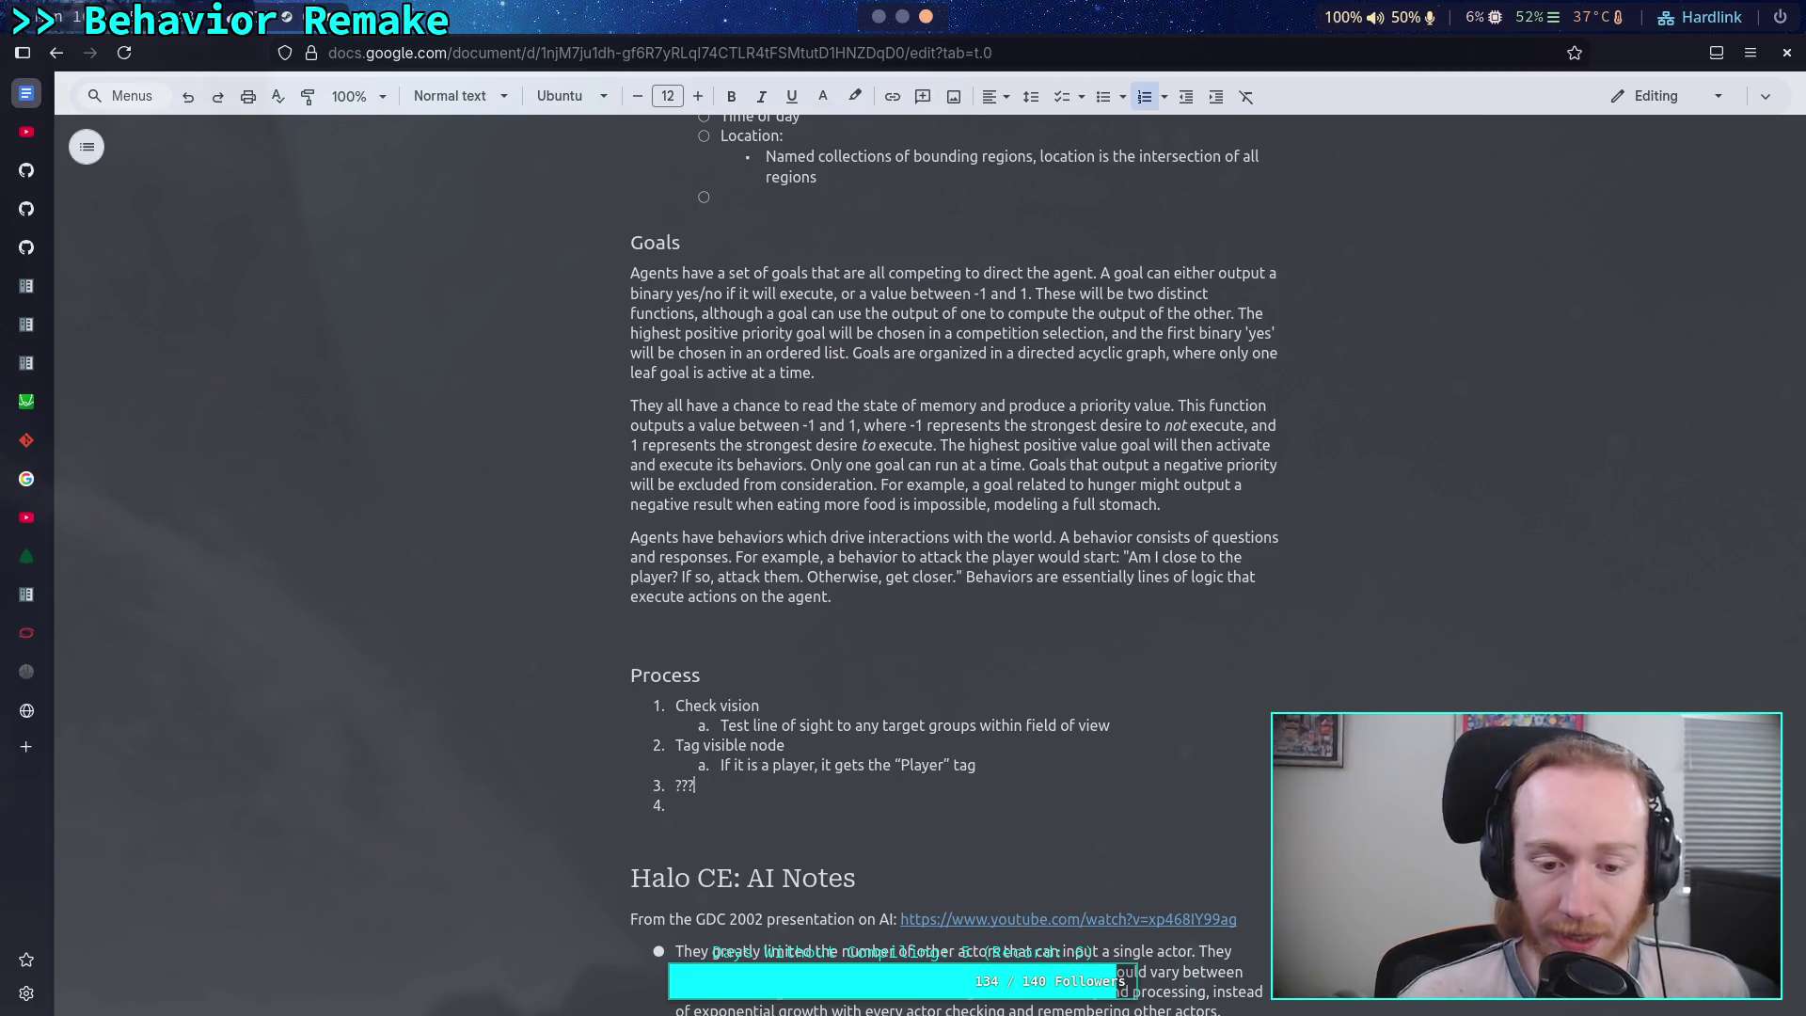
key("Down")
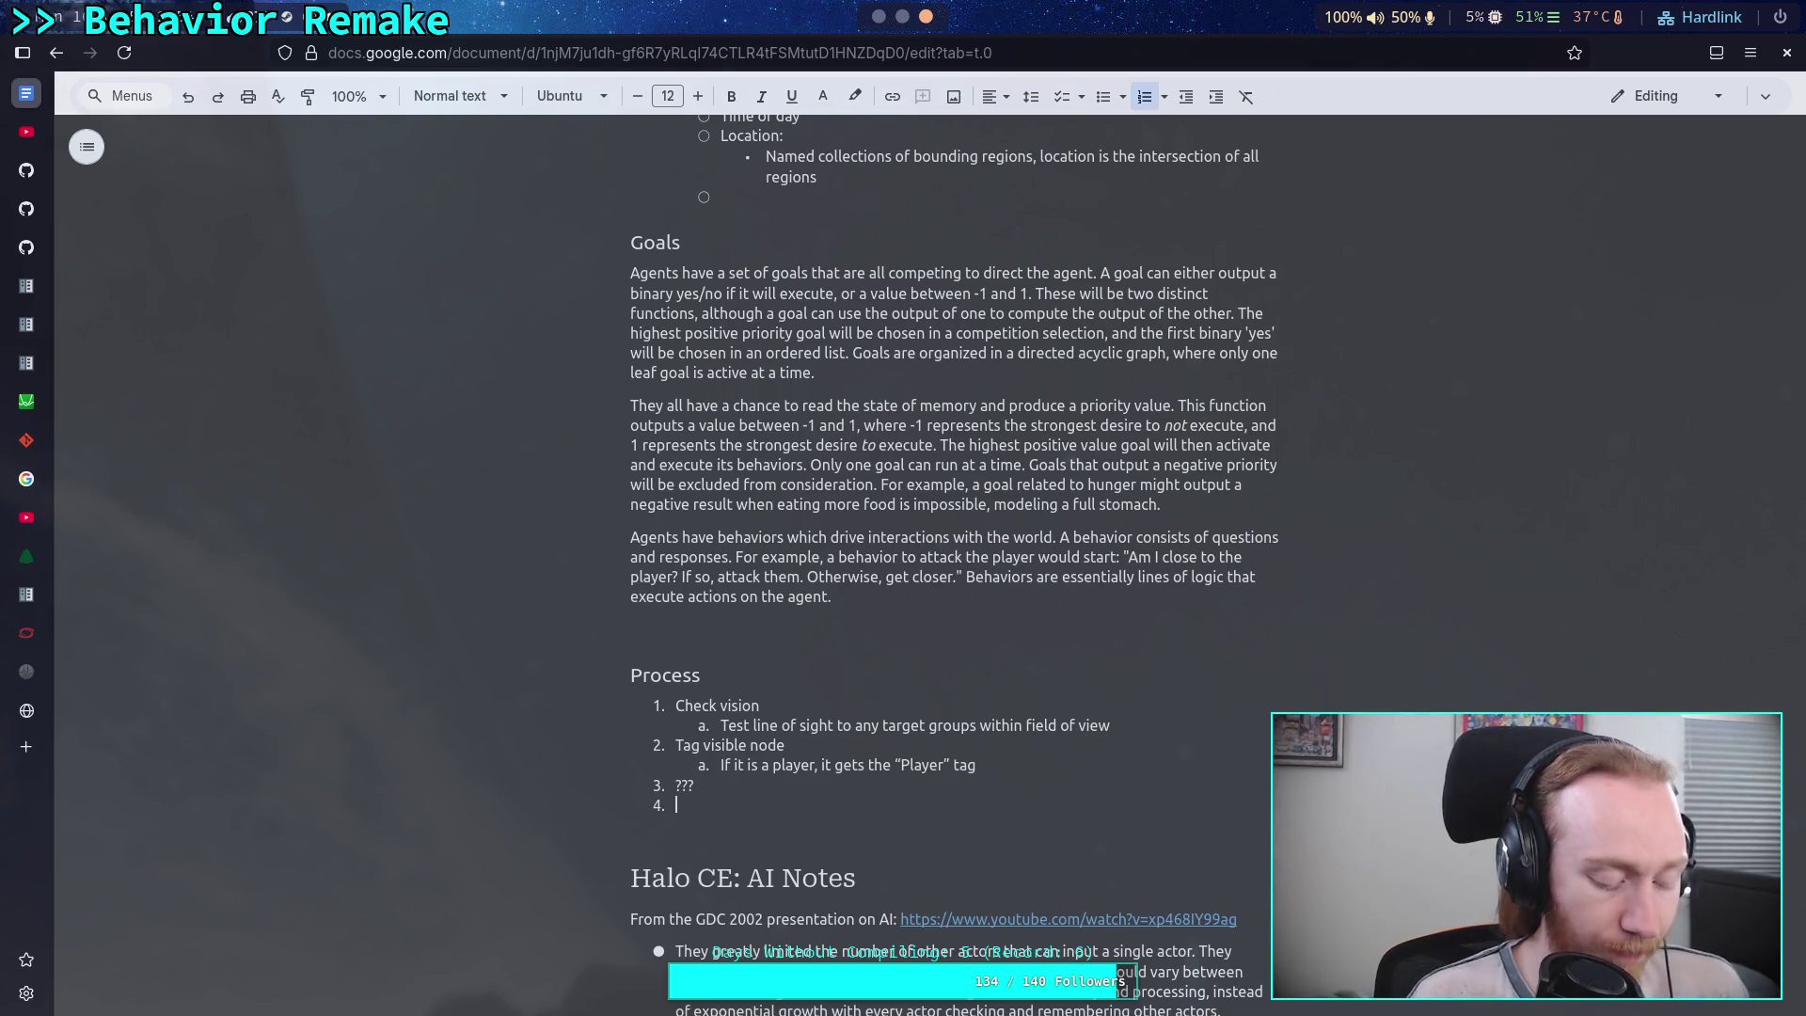
type("Iterat")
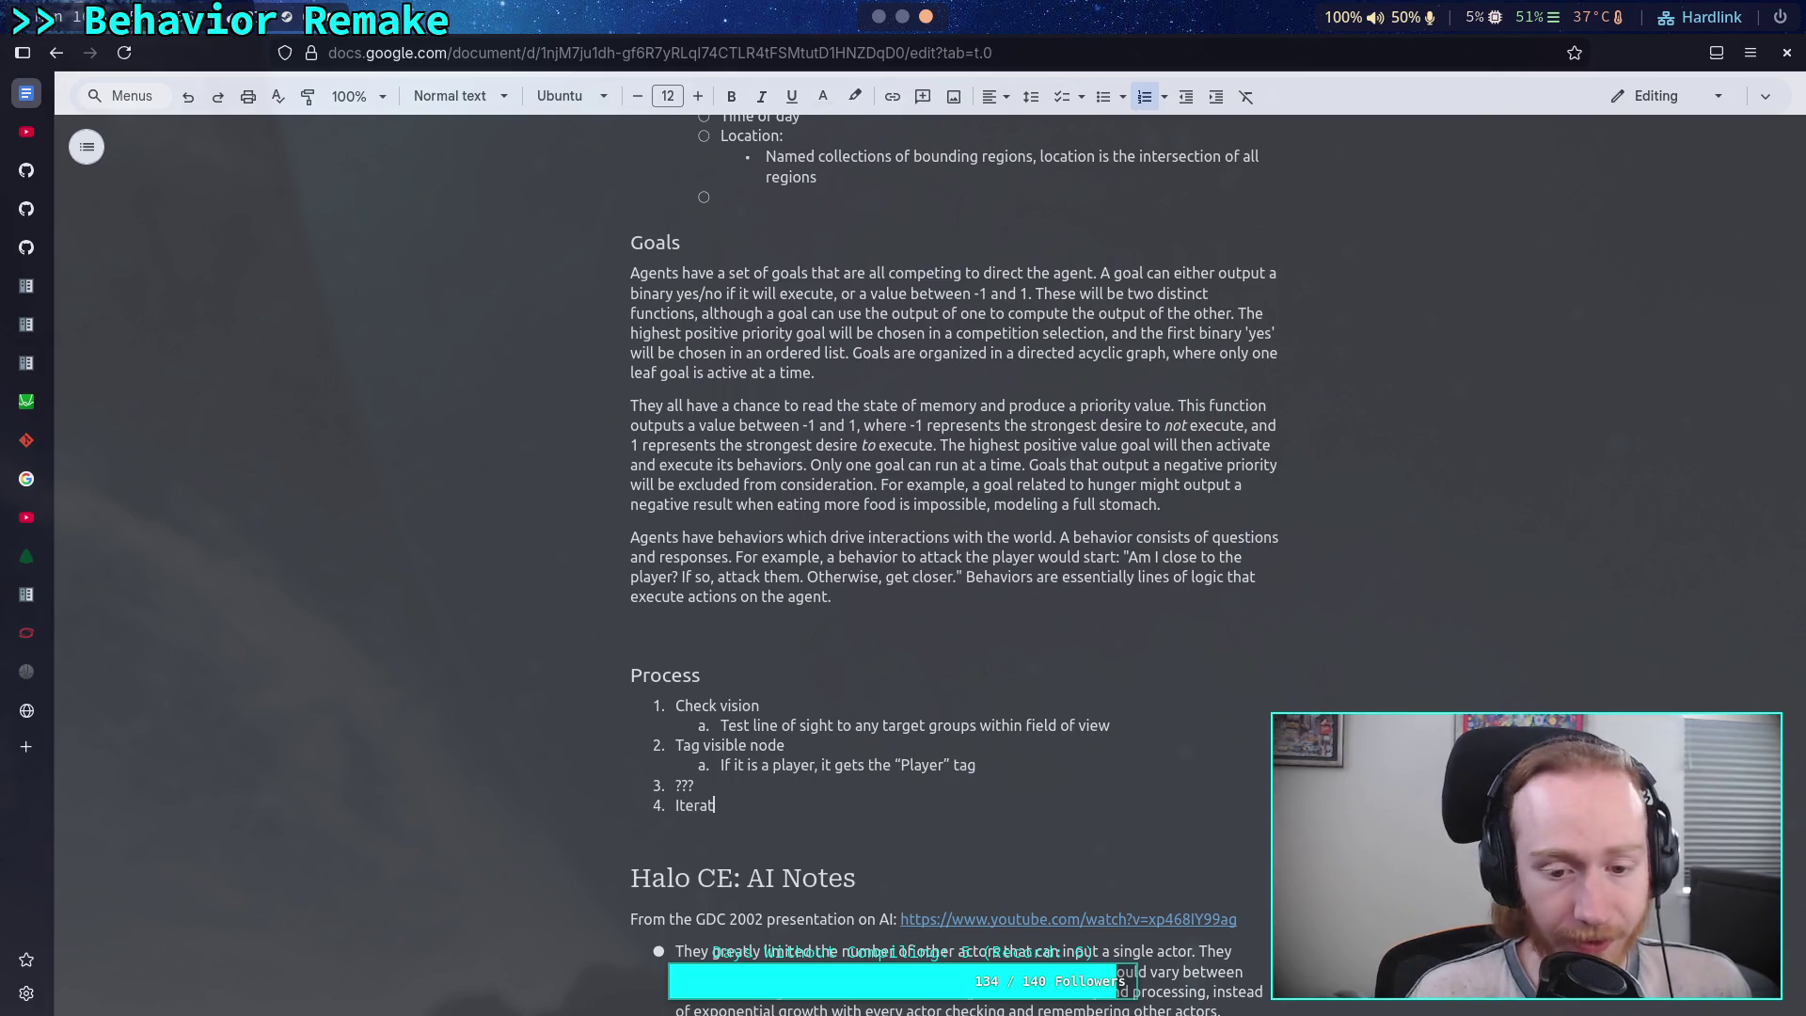
type("e behavior tree")
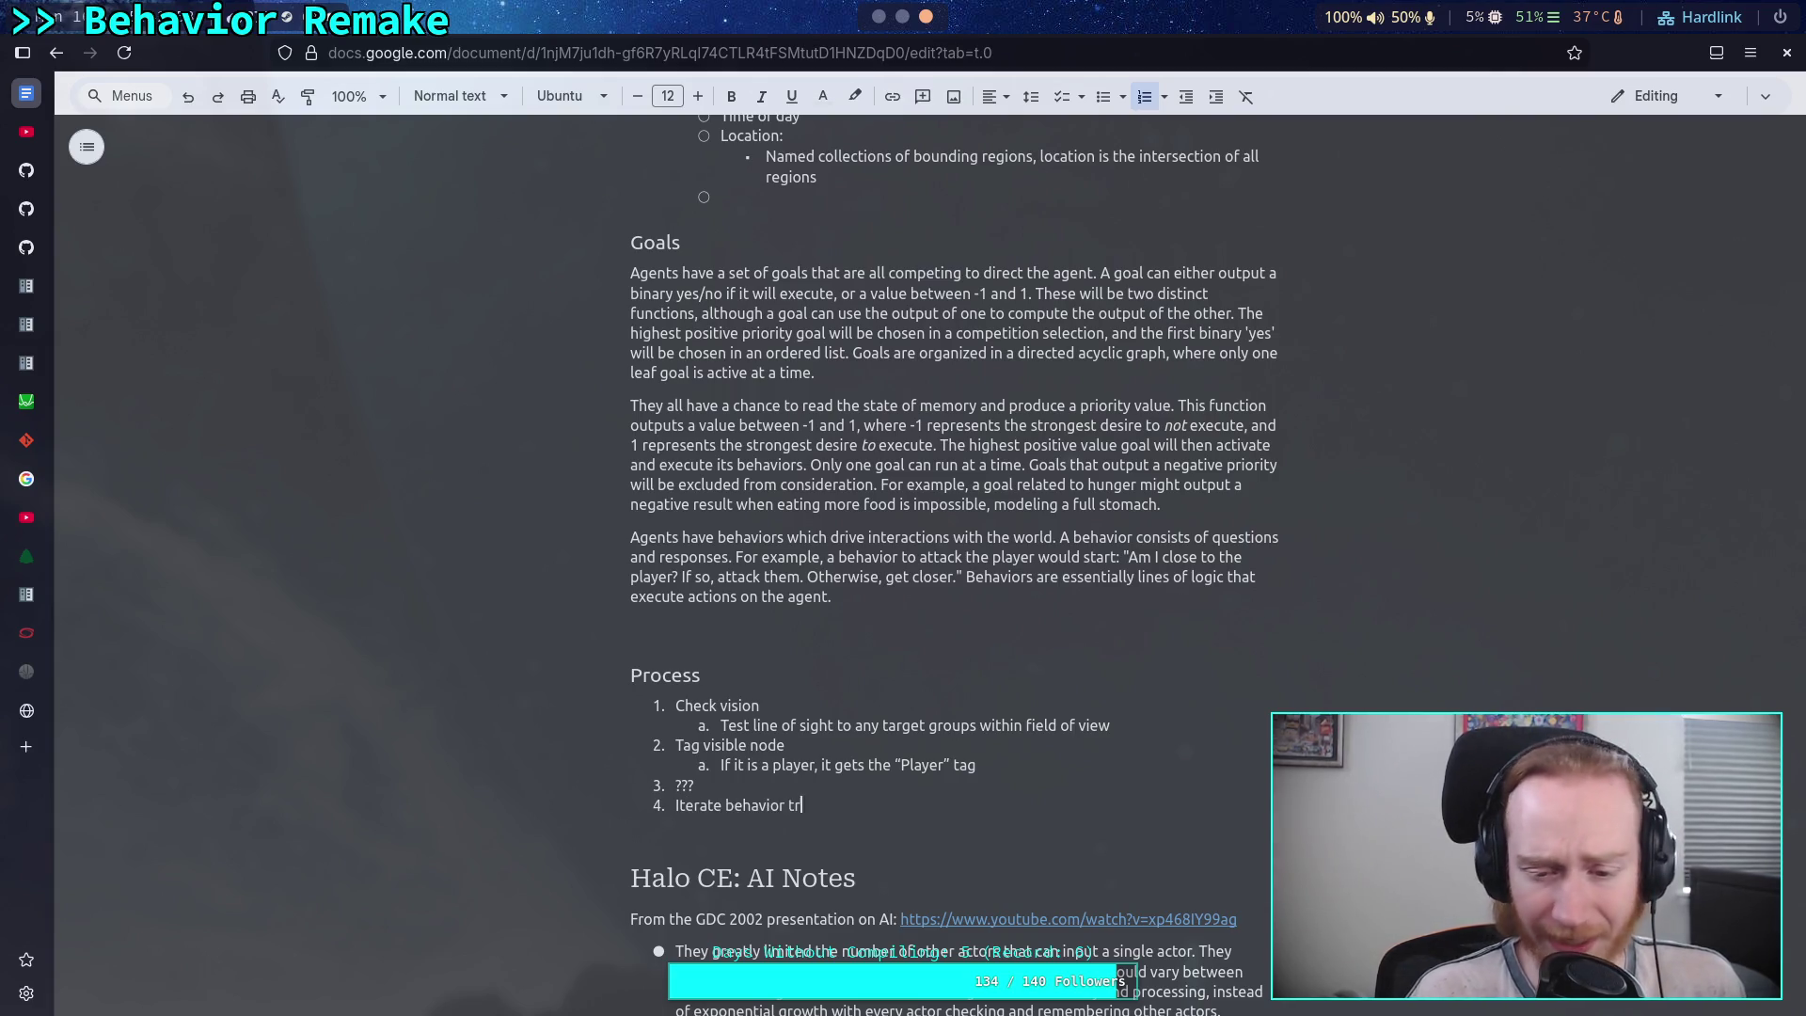
- Add step 5 as a '???' placeholder and begin step 6 with 'Run a goal???'
key("Return")
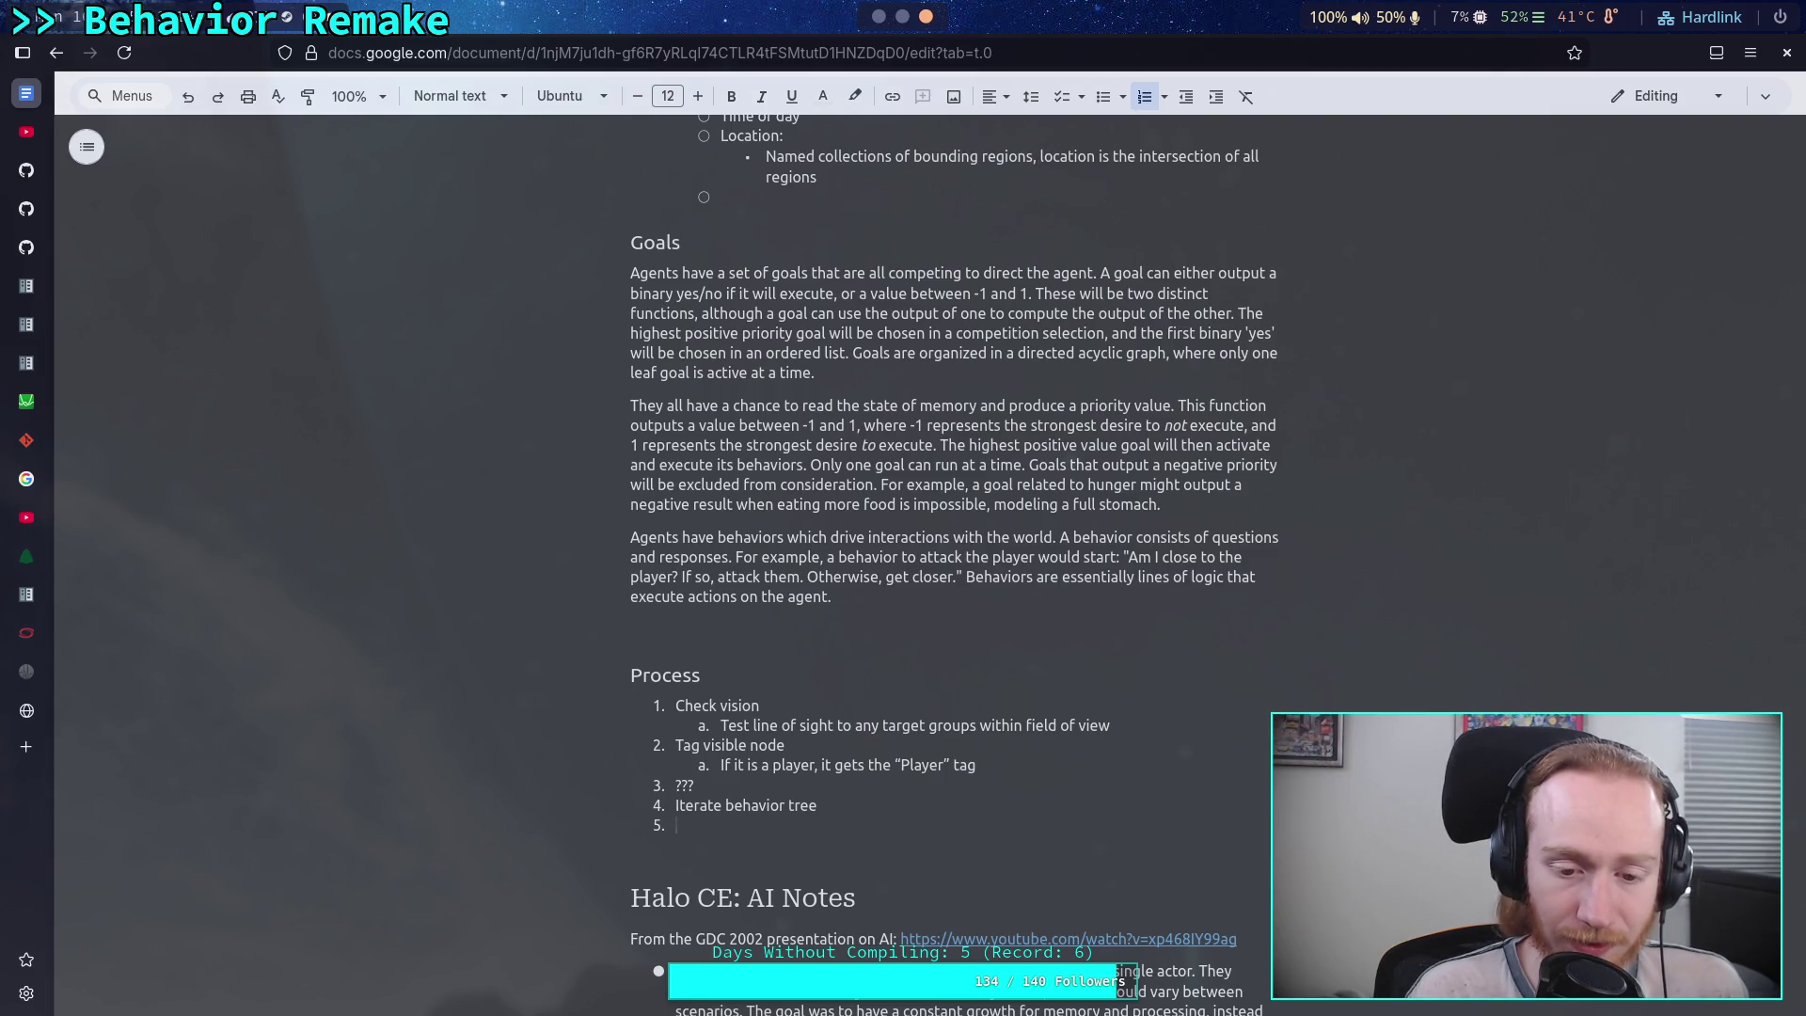
type("???")
key("Return")
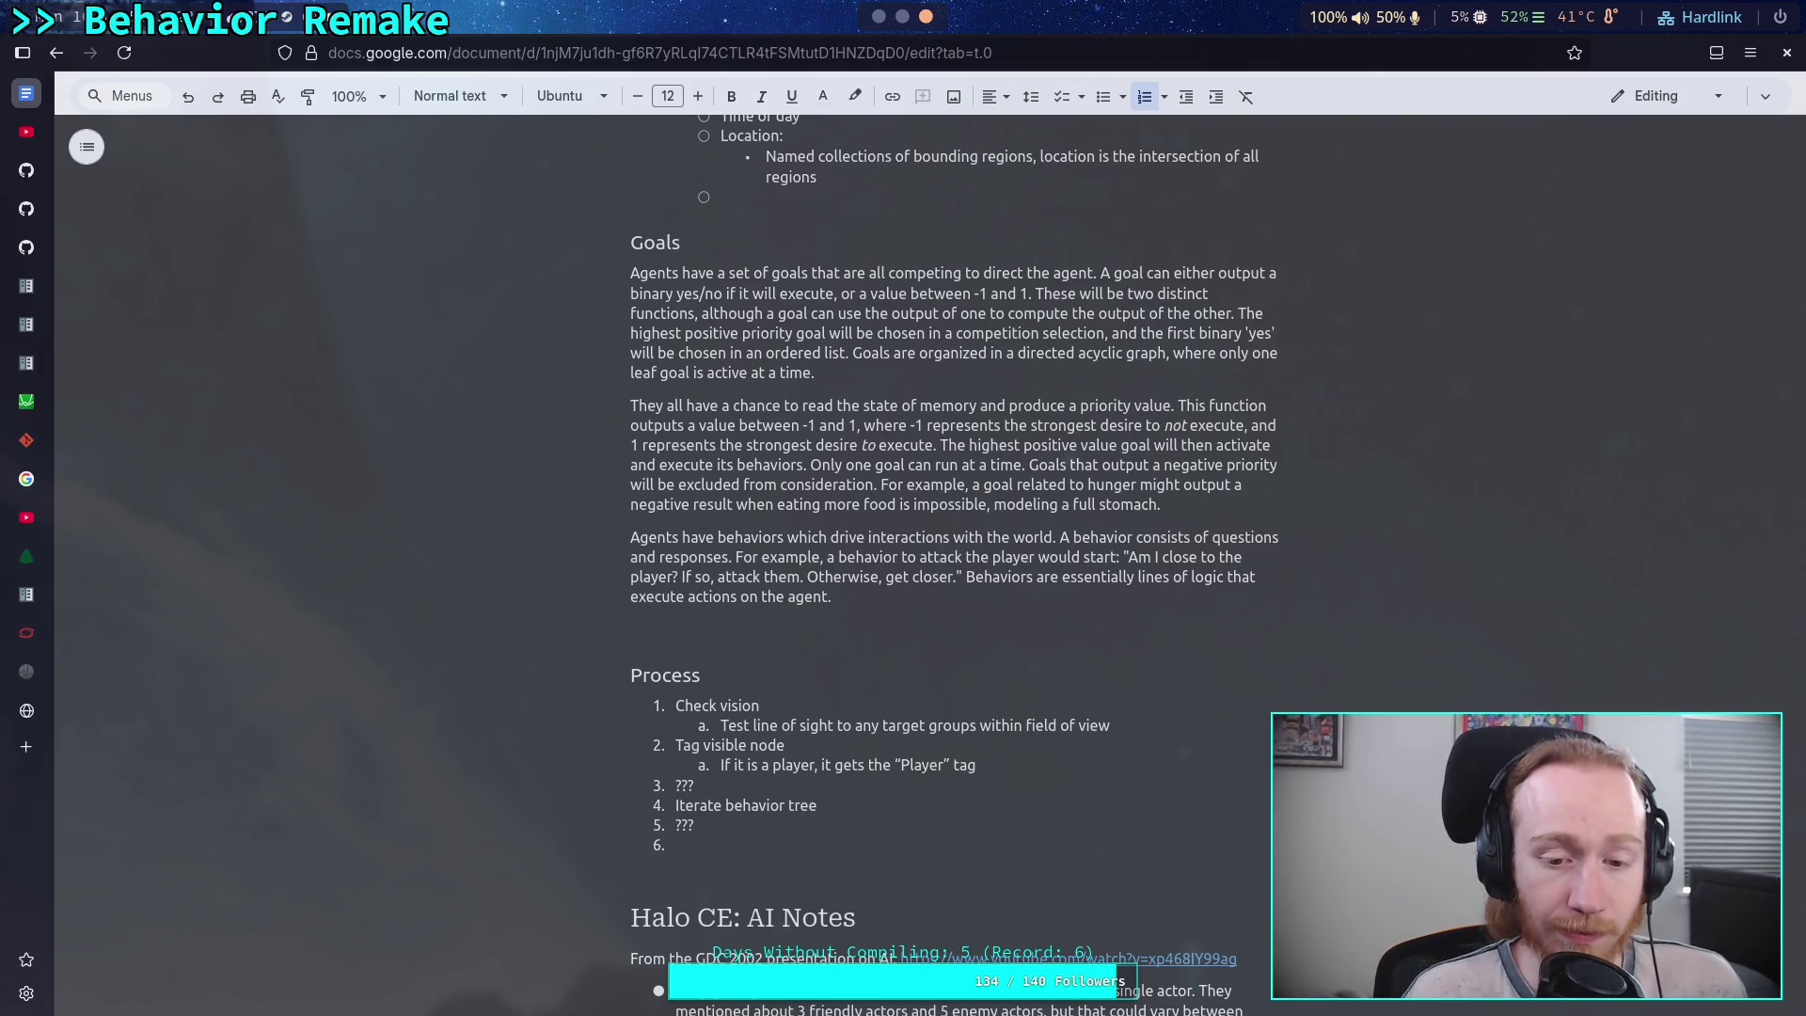
type("Run a be")
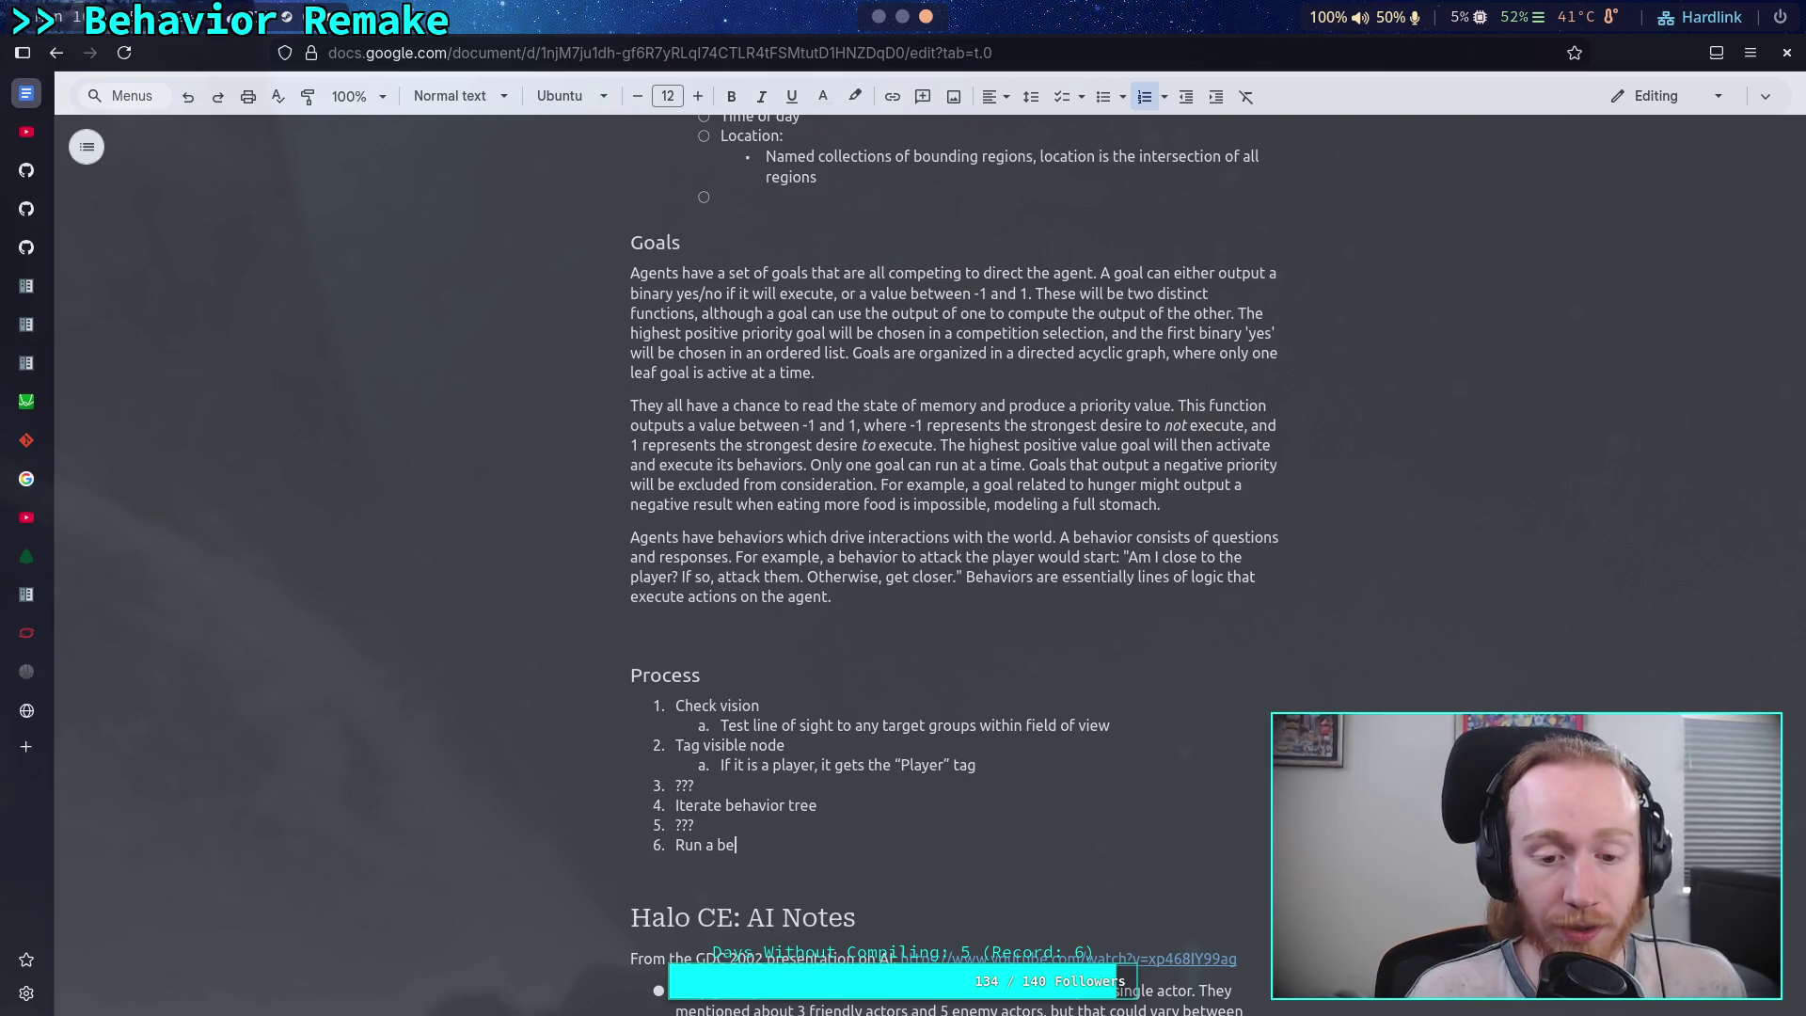
key("BackSpace")
key("BackSpace")
type("goal")
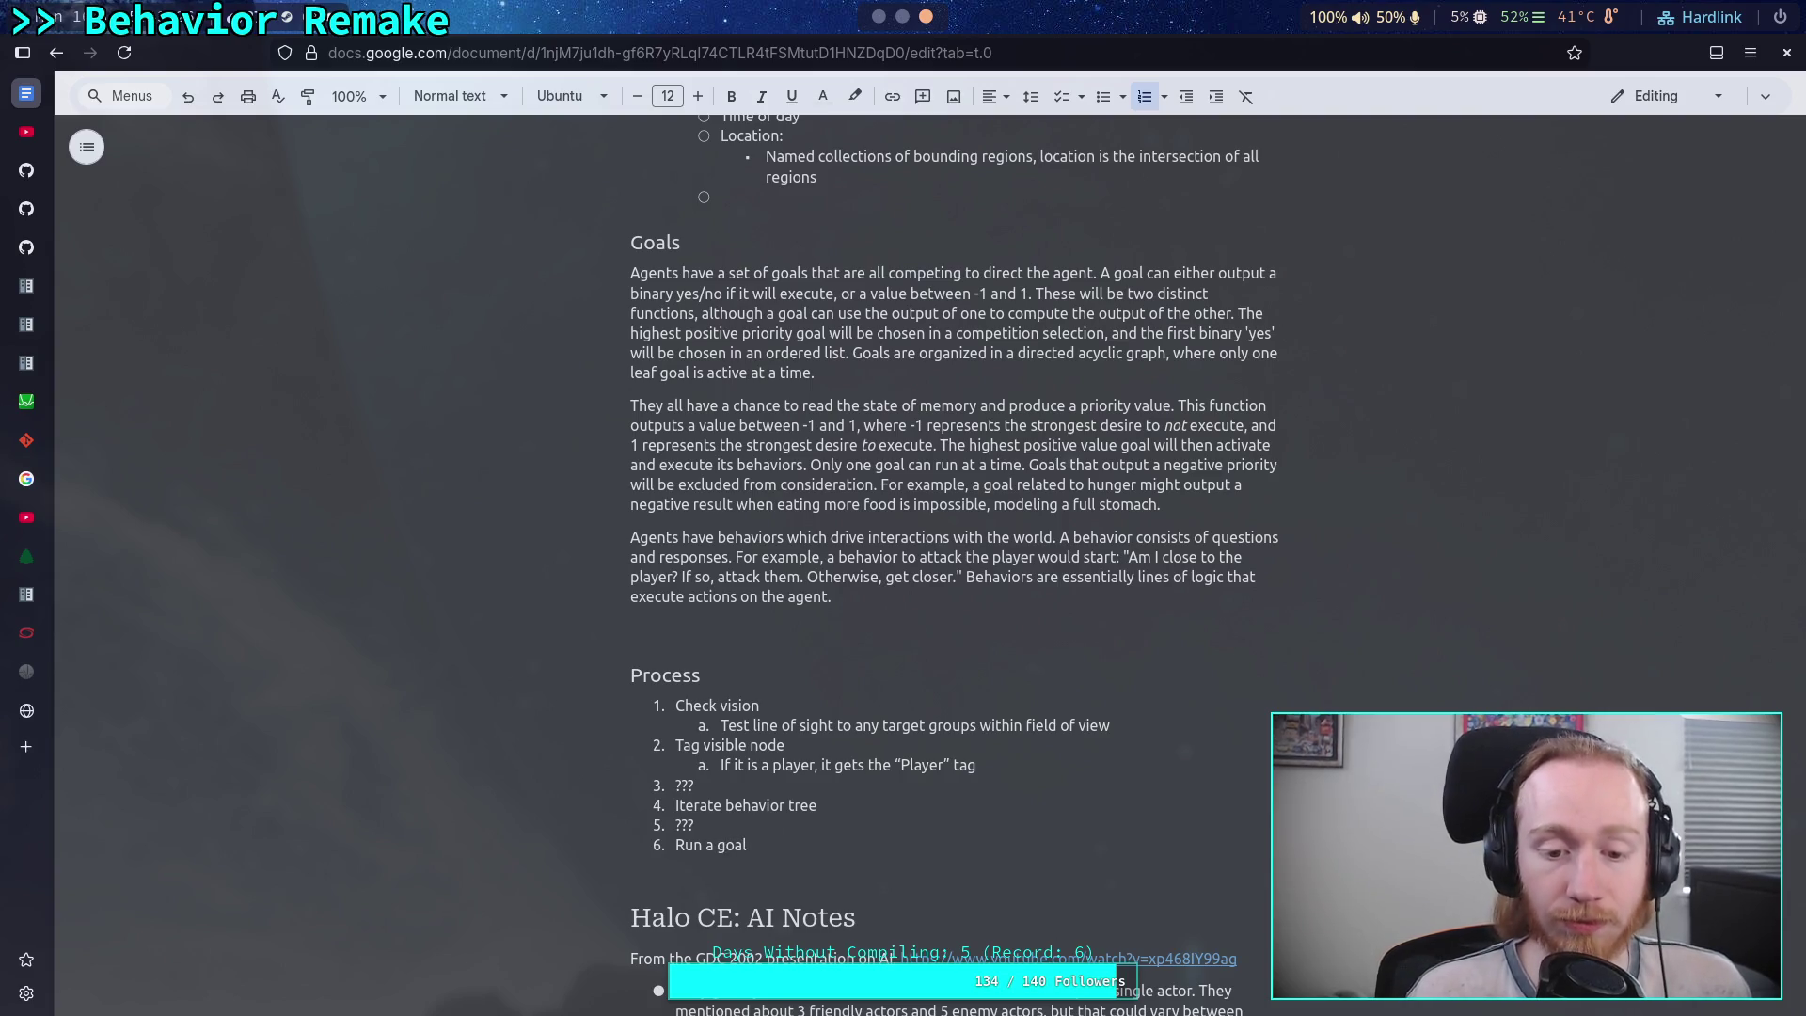
type("???")
- Add sub-item 'Goal' under step 6 and rename step 5 to 'Select goal'
key("Return")
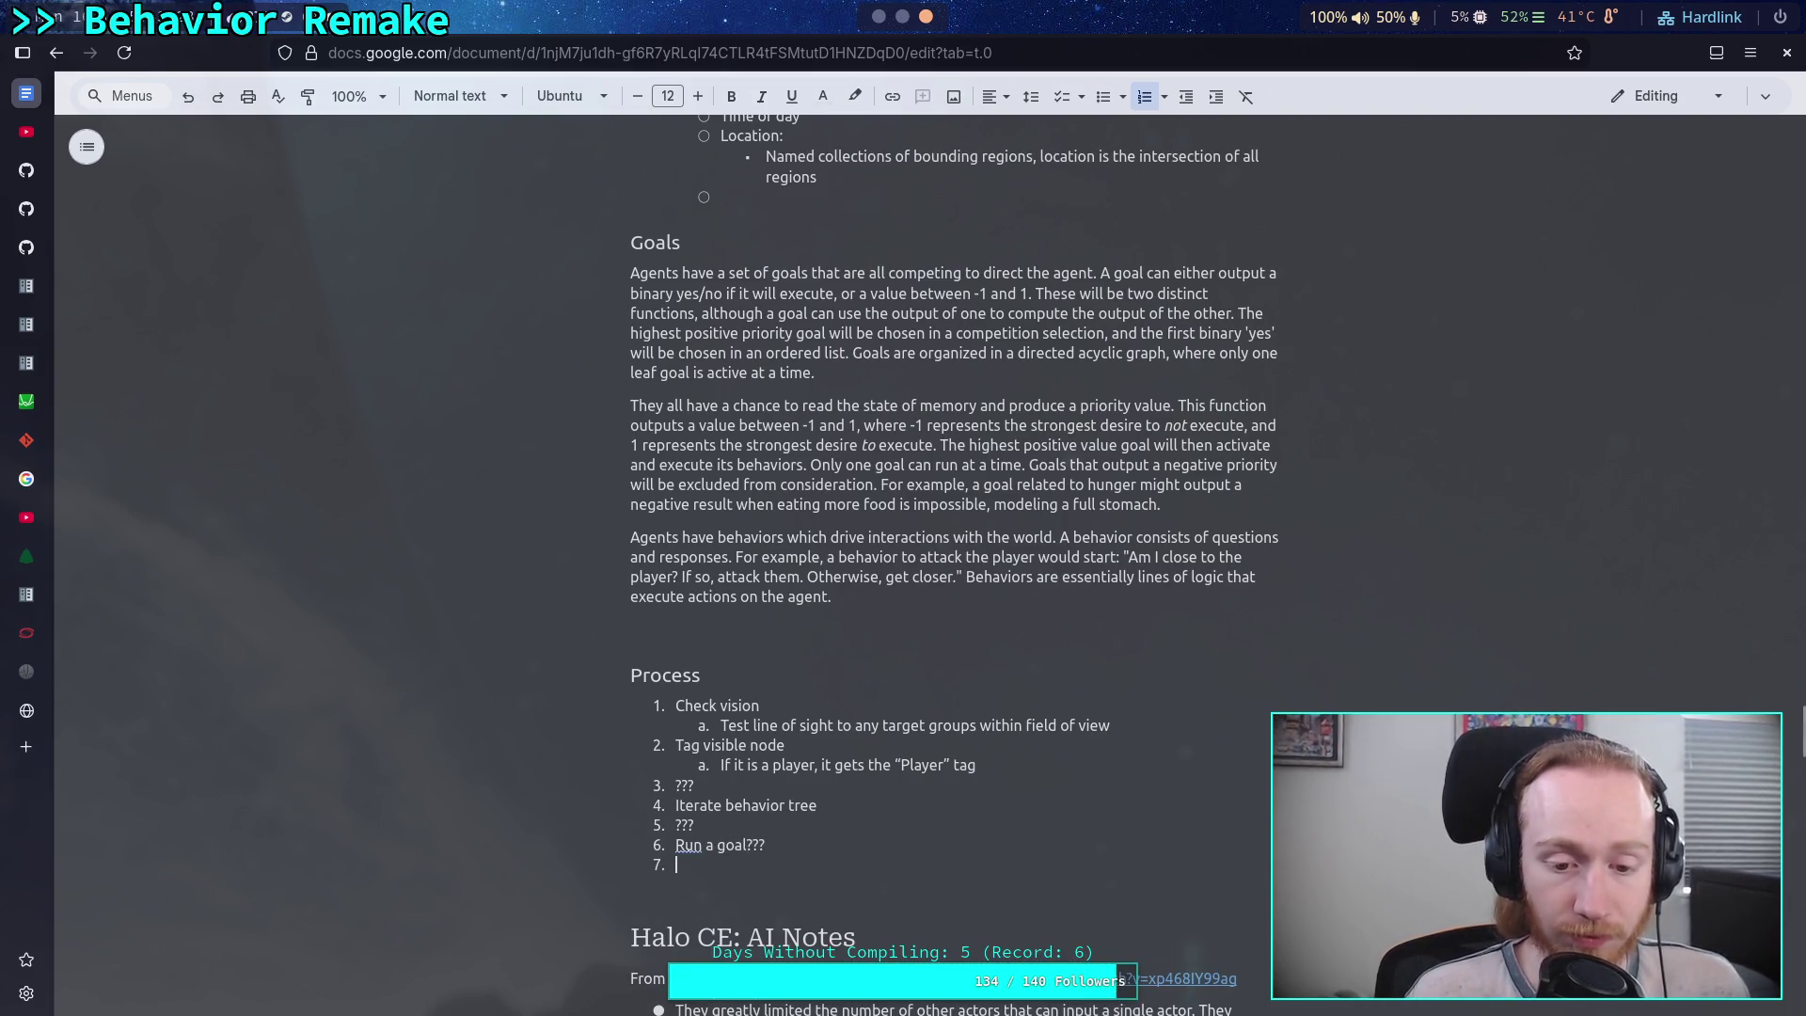
key("Tab")
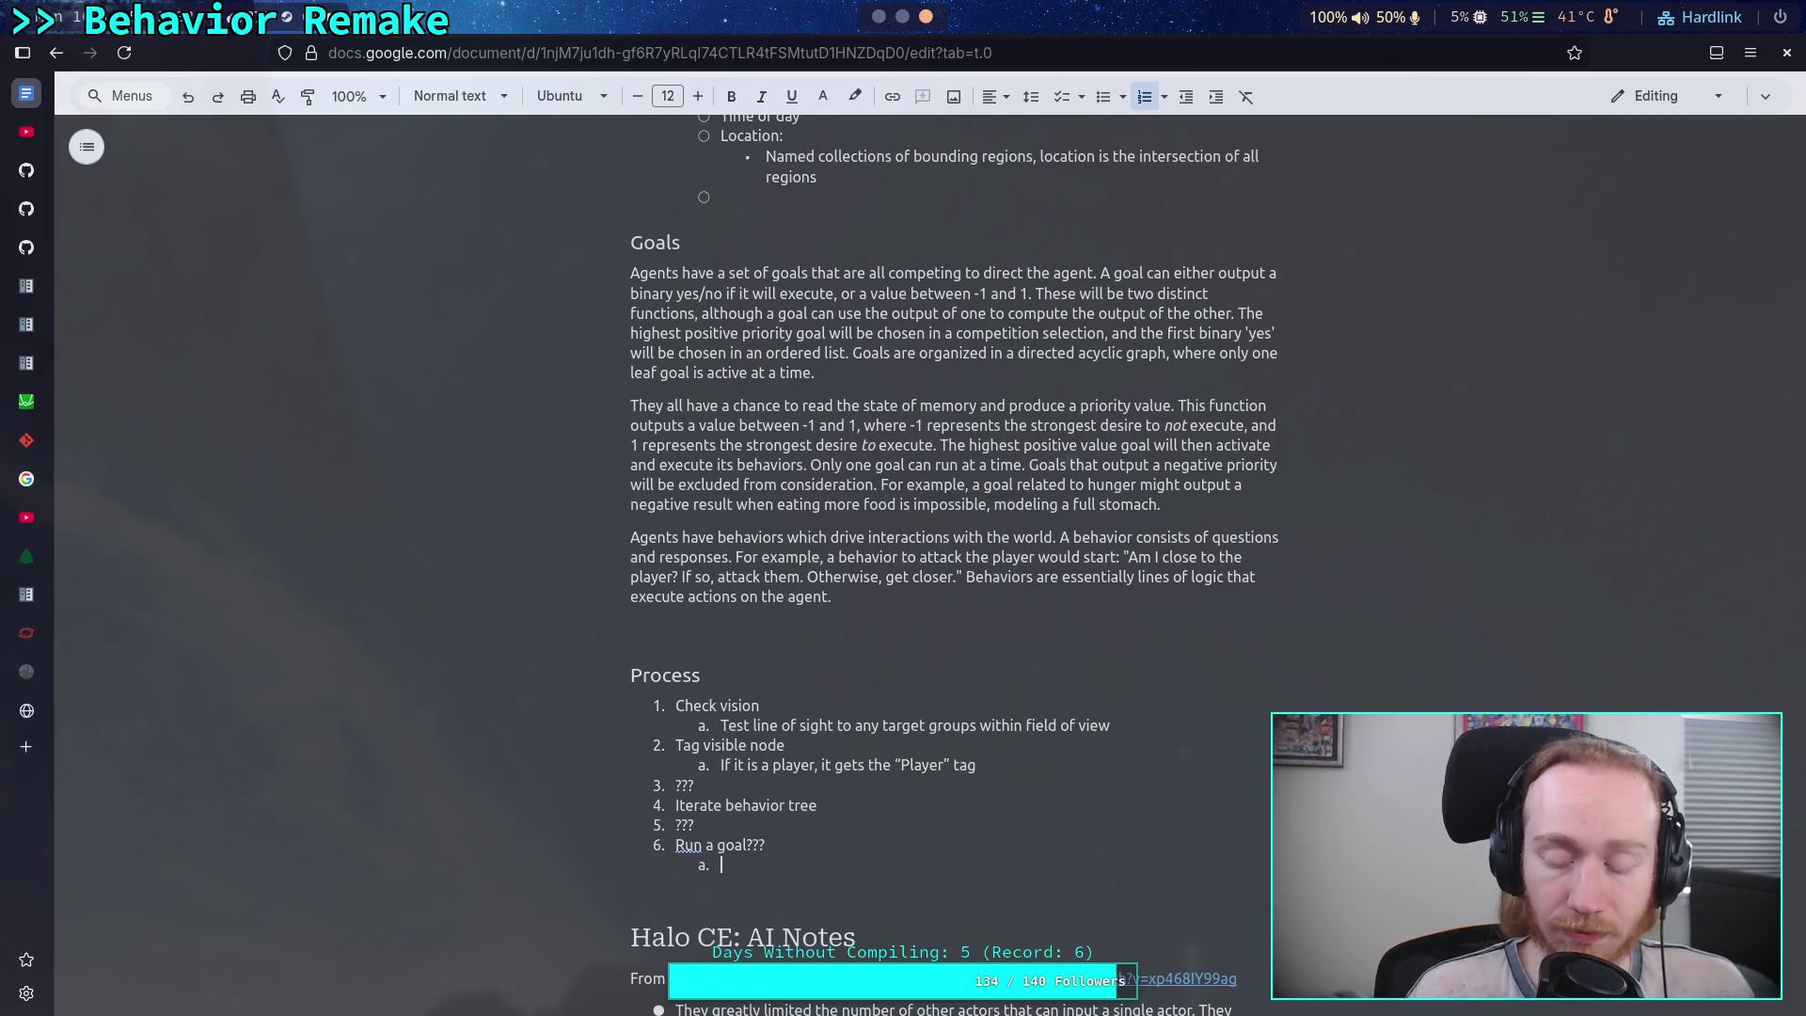
type("G")
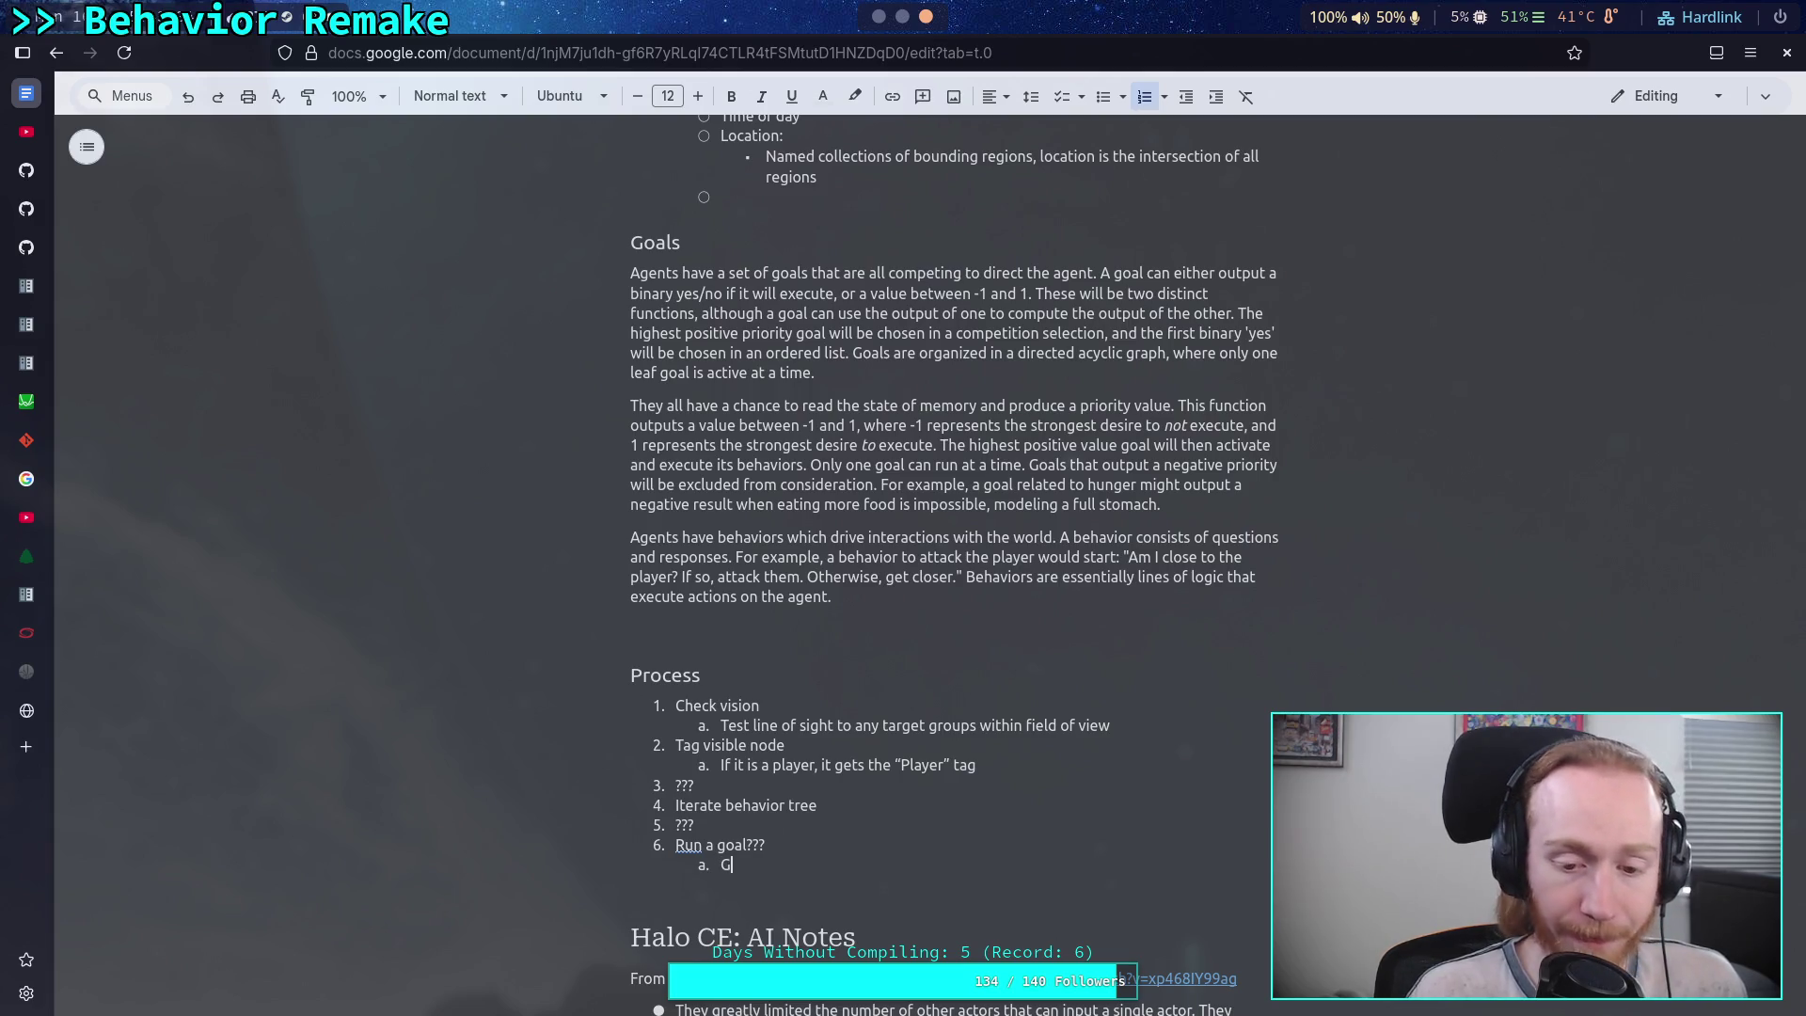
type("oal")
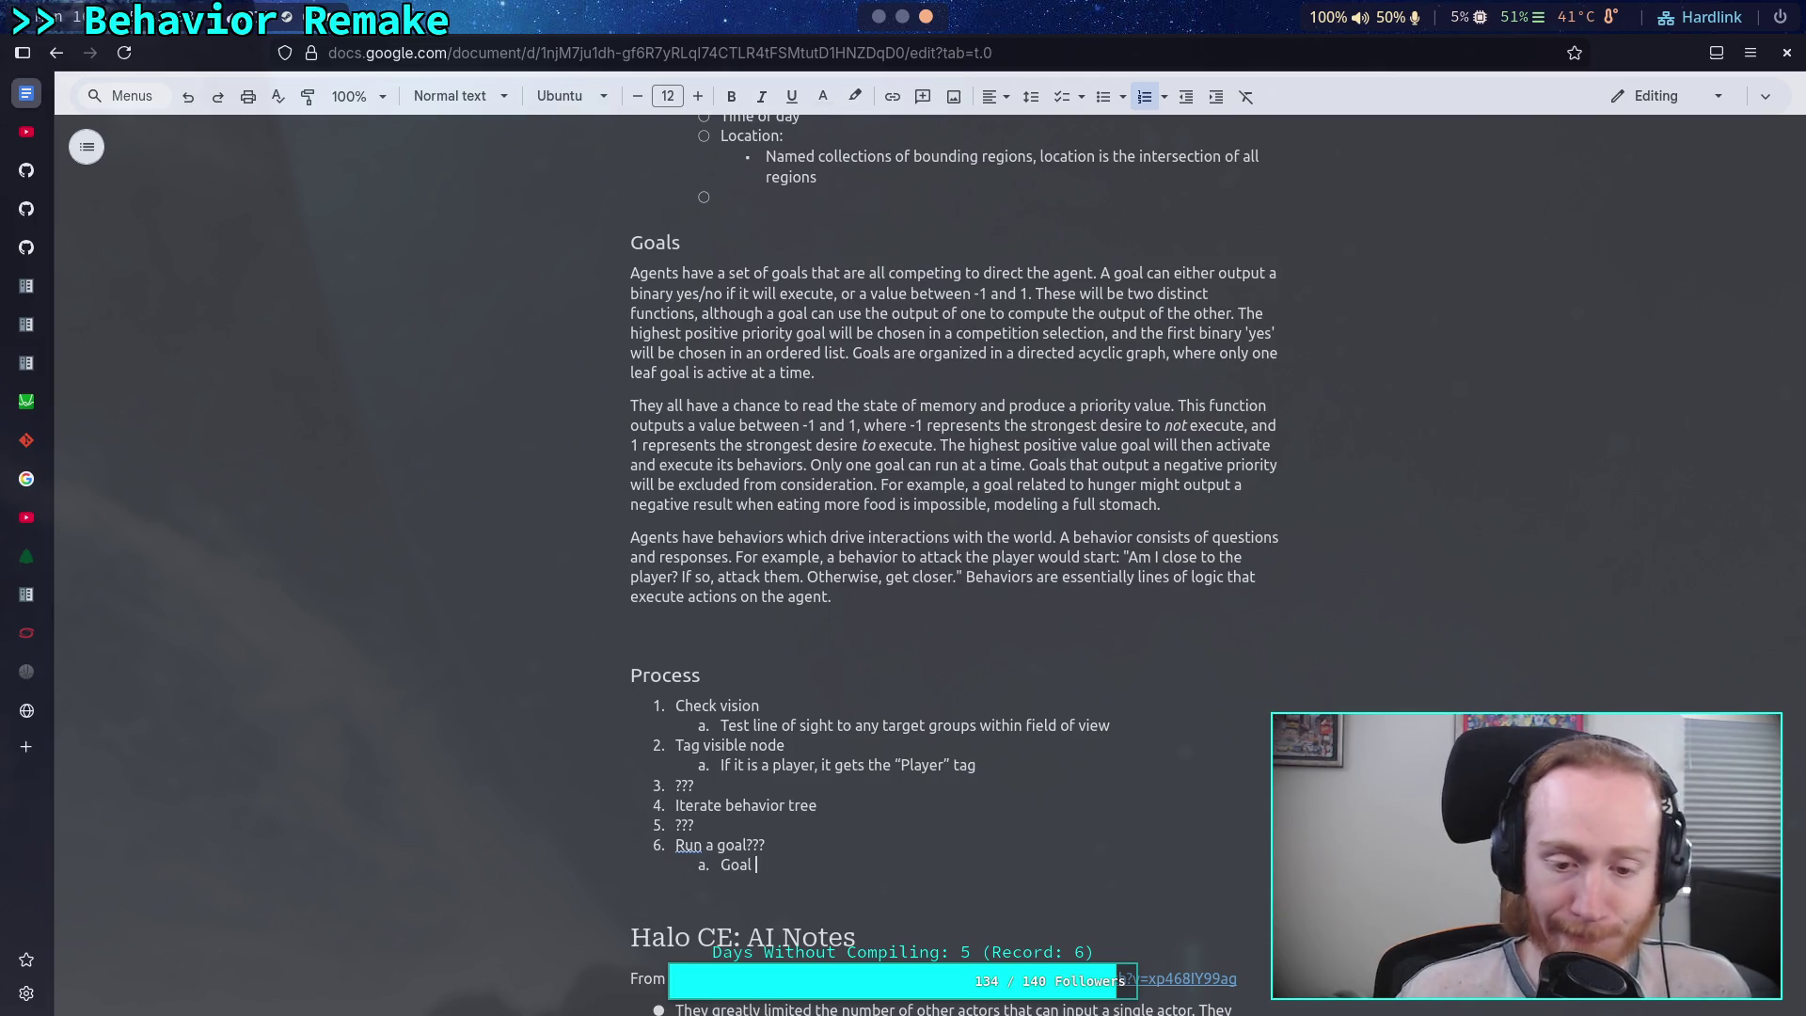
double_click(679, 823)
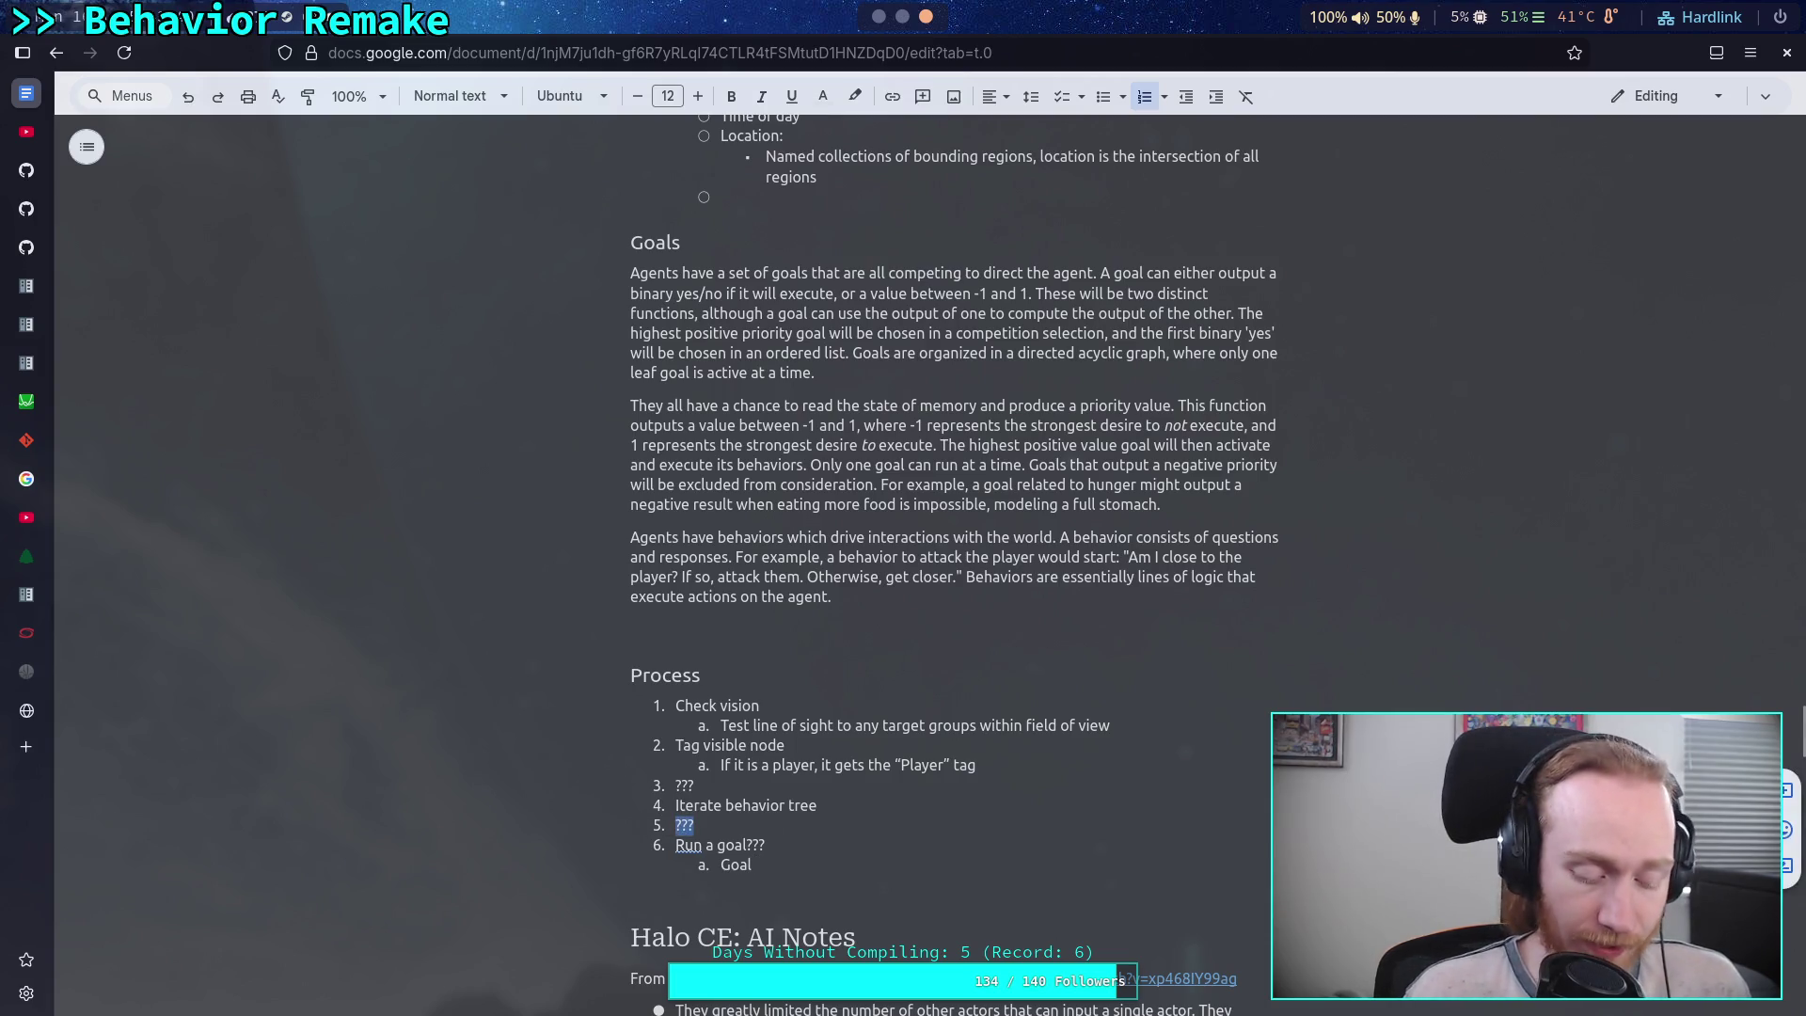
type("Select ")
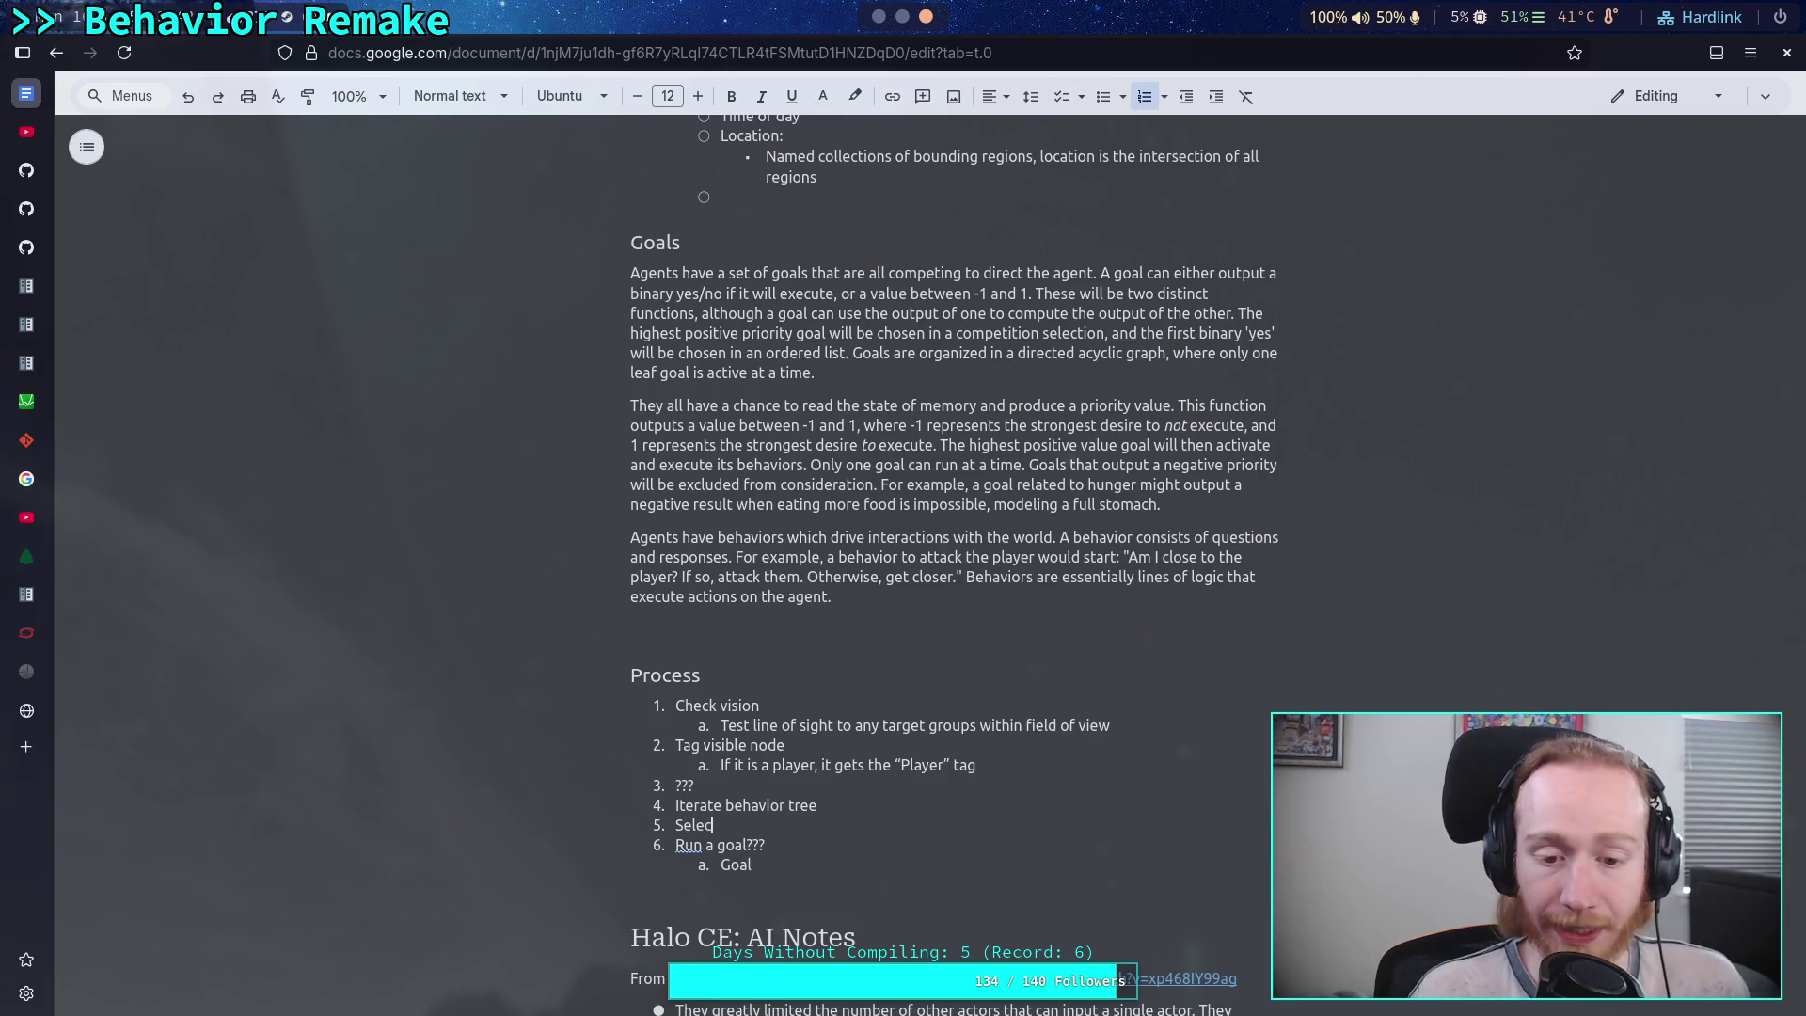
type("behavior")
key("BackSpace")
key("BackSpace")
key("BackSpace")
type("goal")
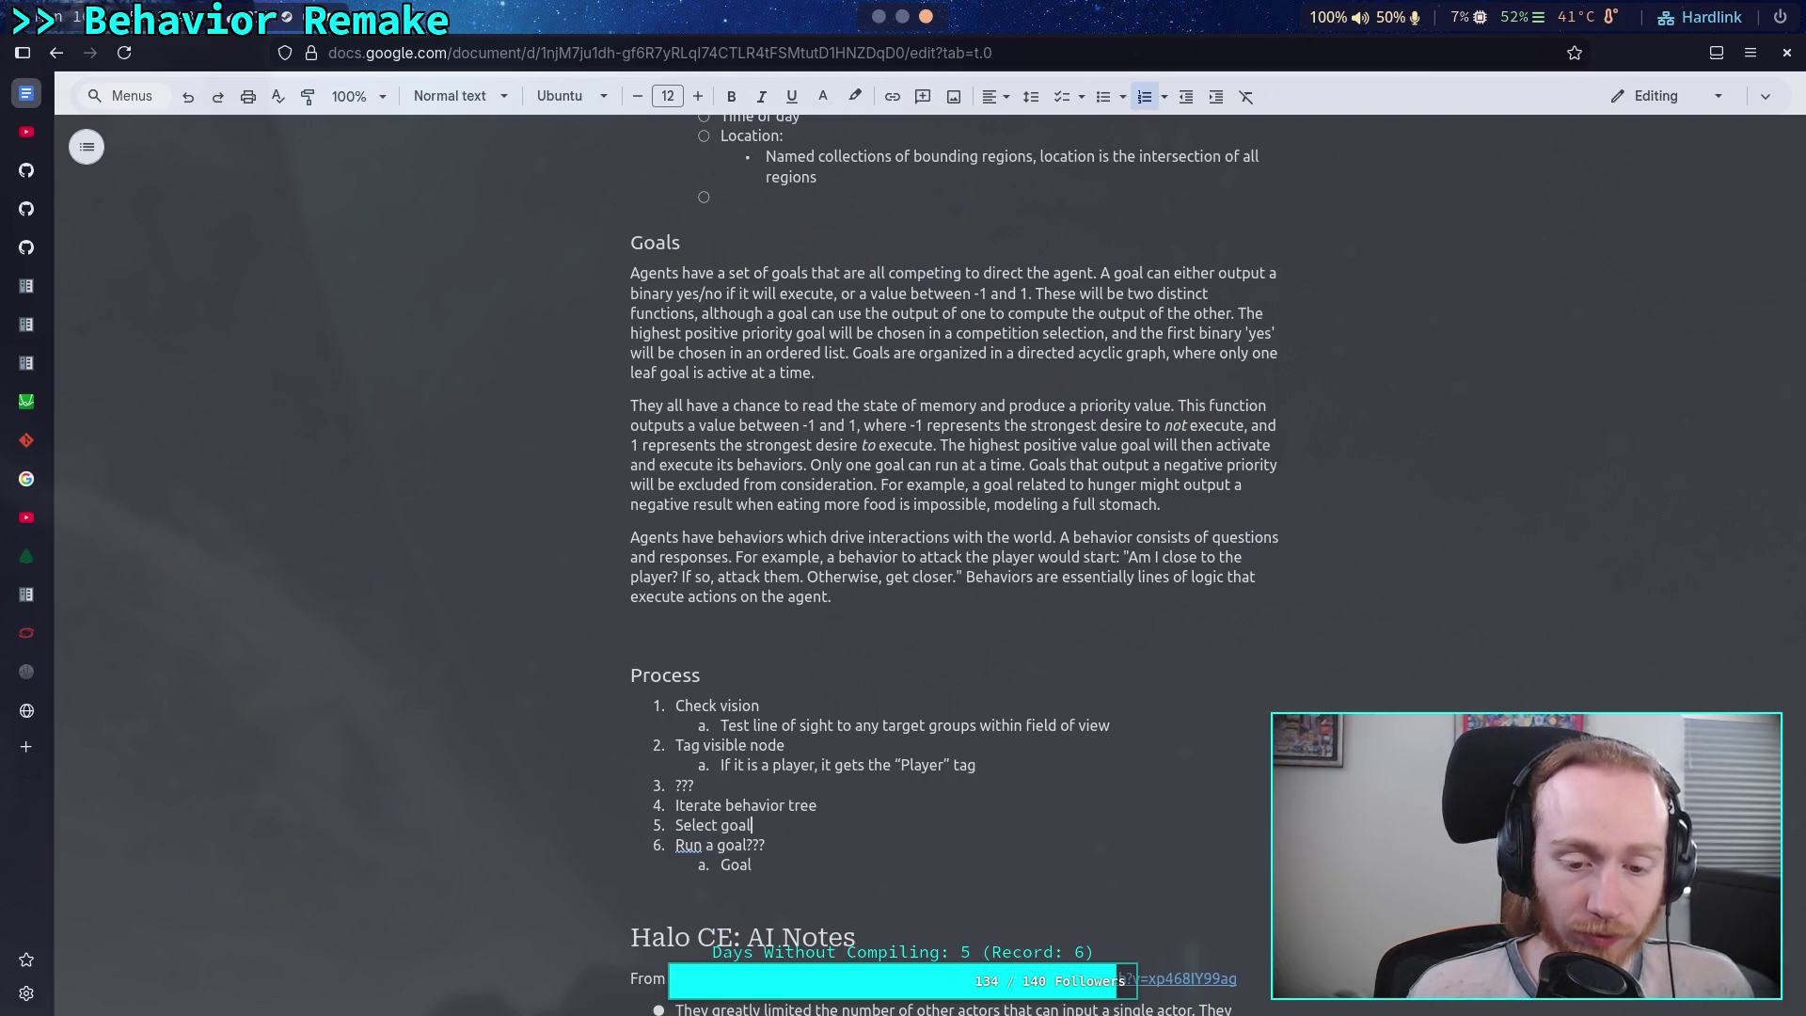
- Add an indented '???' sub-item under 'Select goal'
key("Return")
type("???")
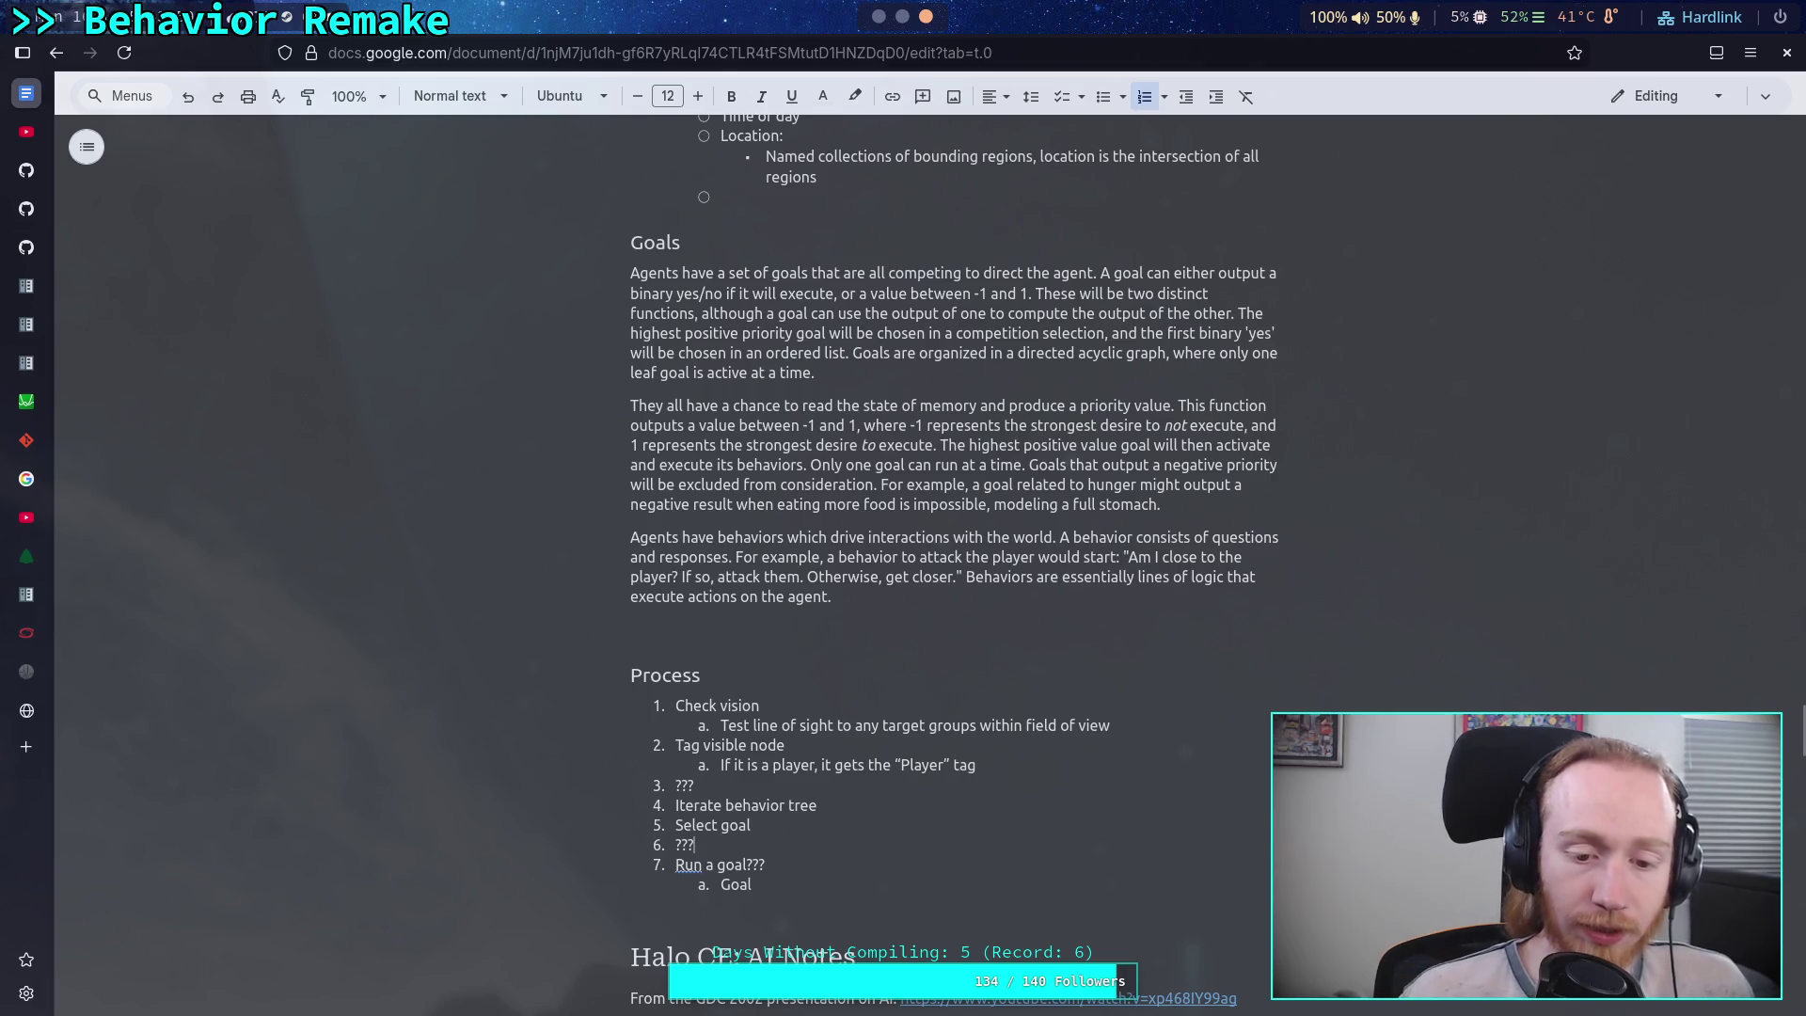
left_click(657, 845)
left_click(658, 844)
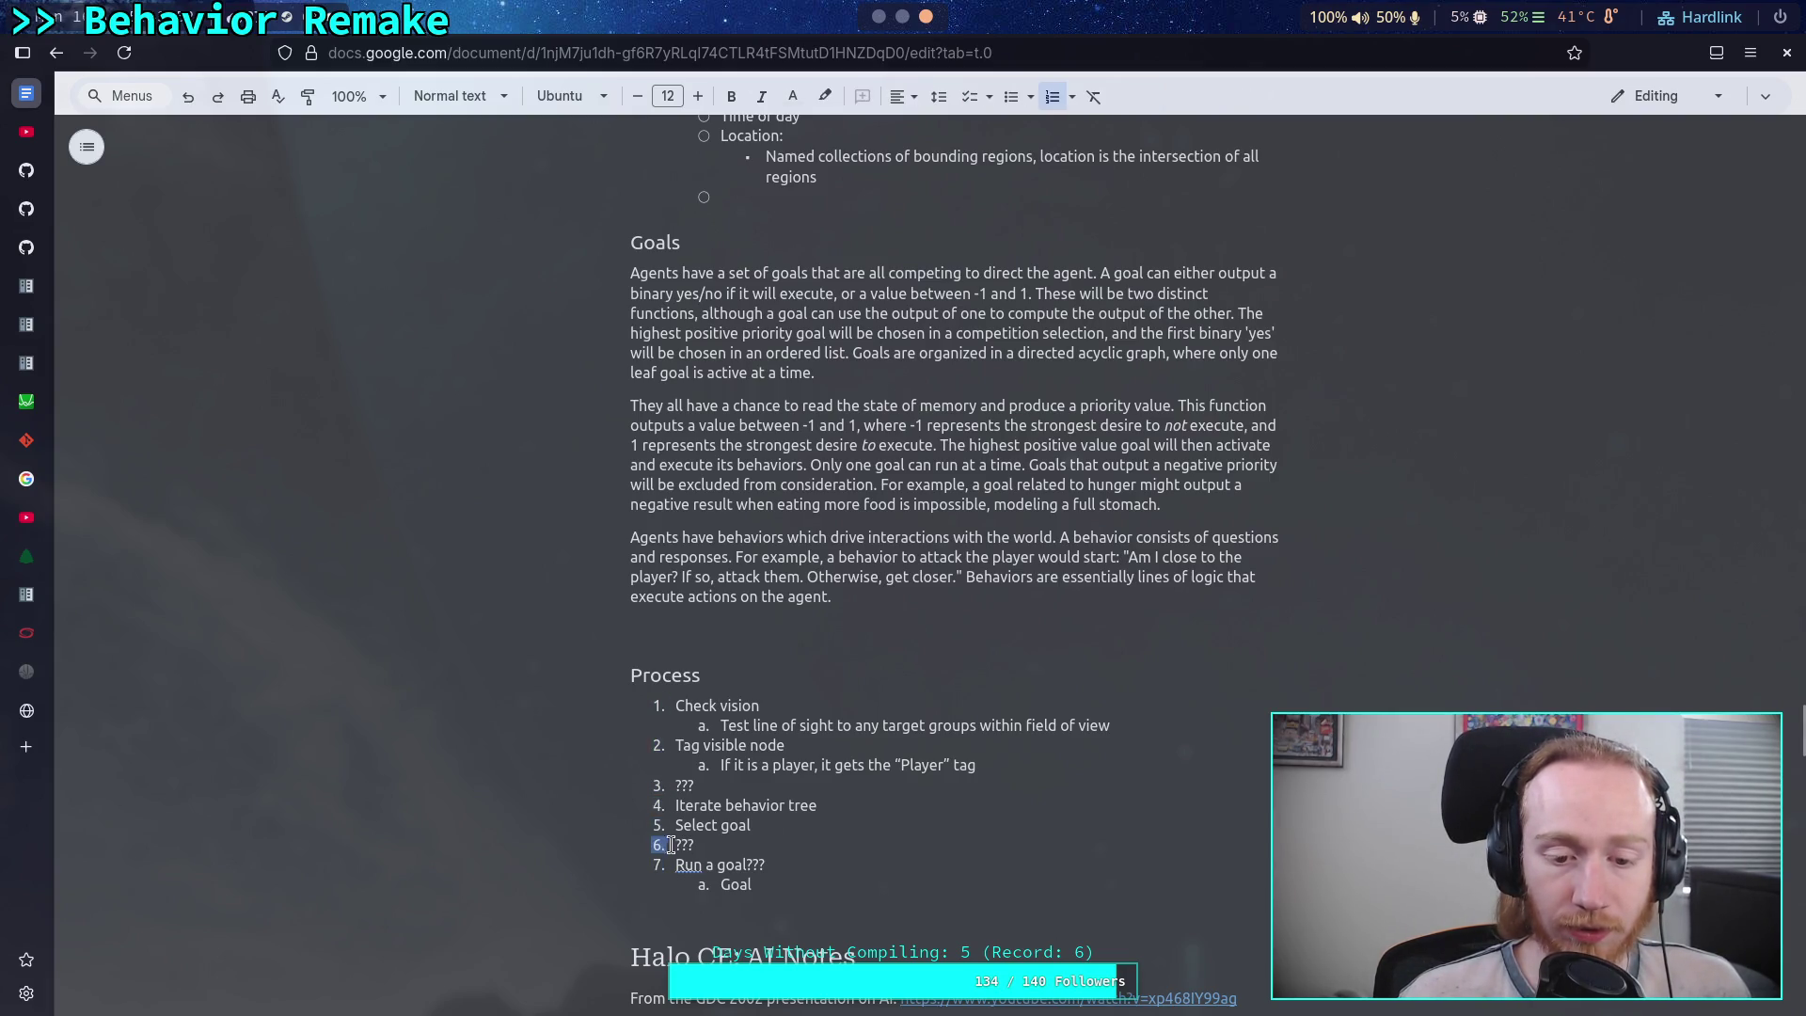
left_click(677, 844)
key("Tab")
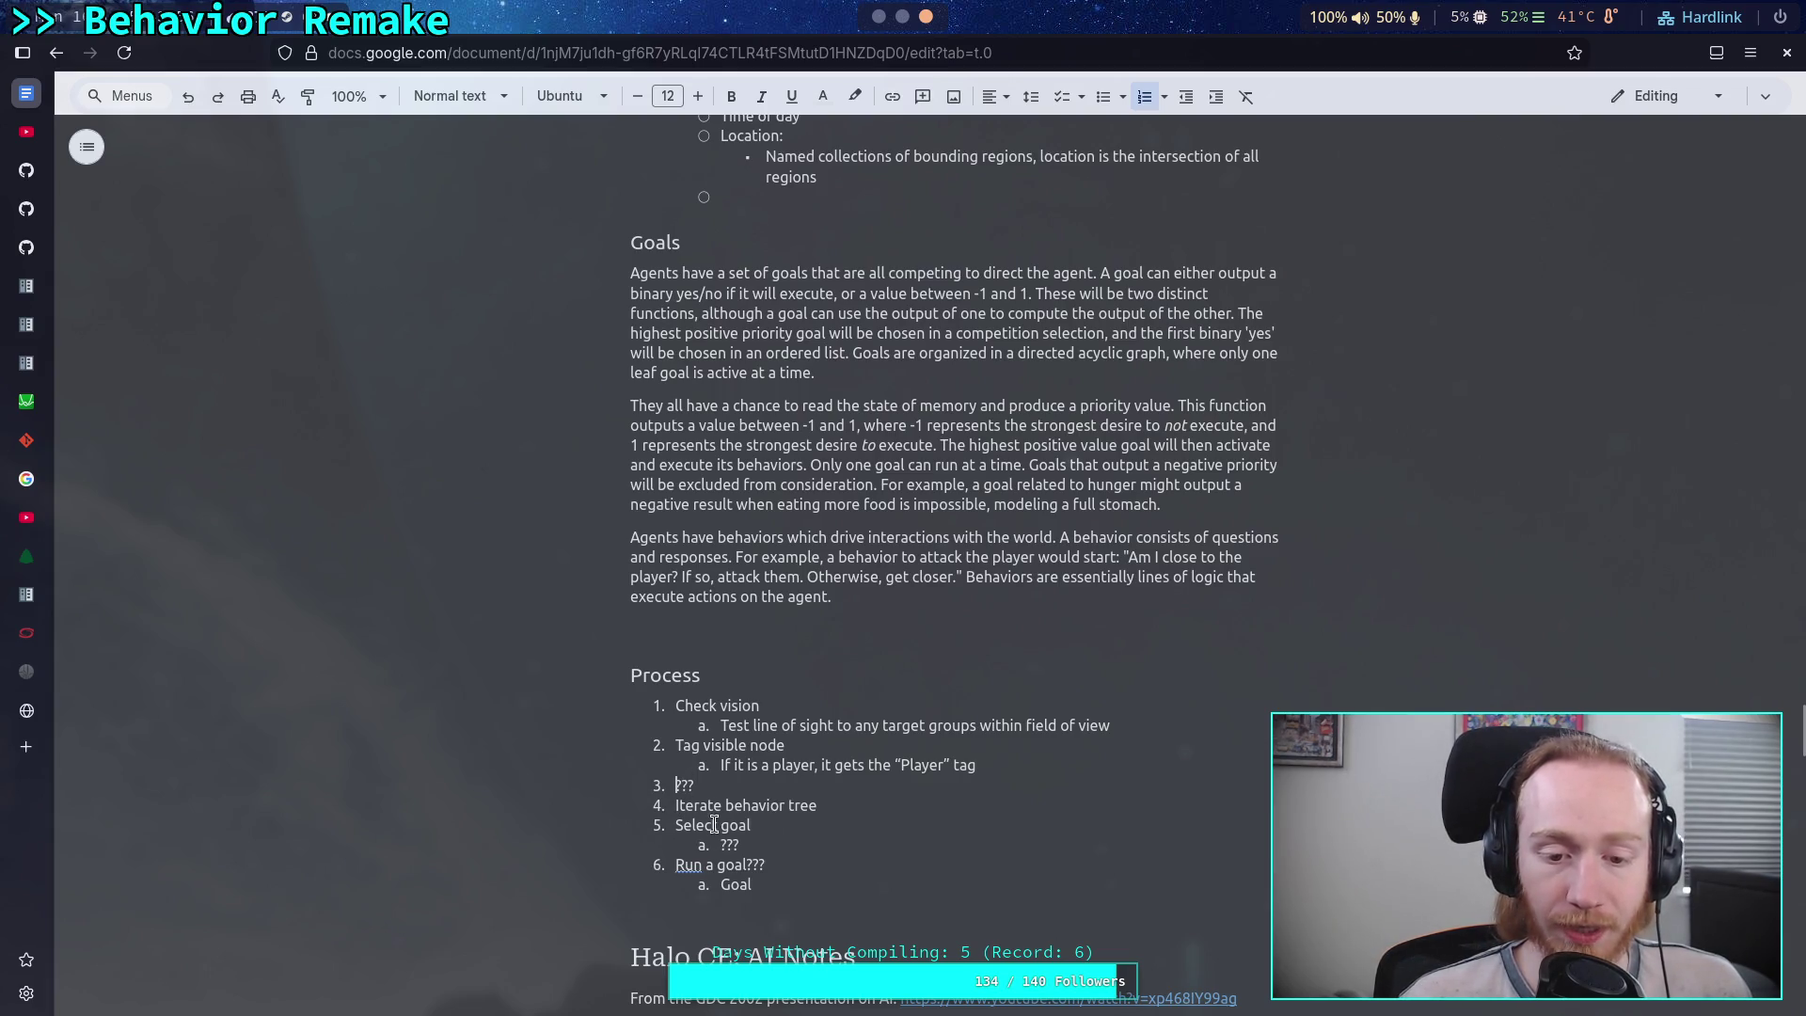
- Add an indented '???' sub-item under 'Iterate behavior tree'
left_click(850, 813)
key("Return")
key("Tab")
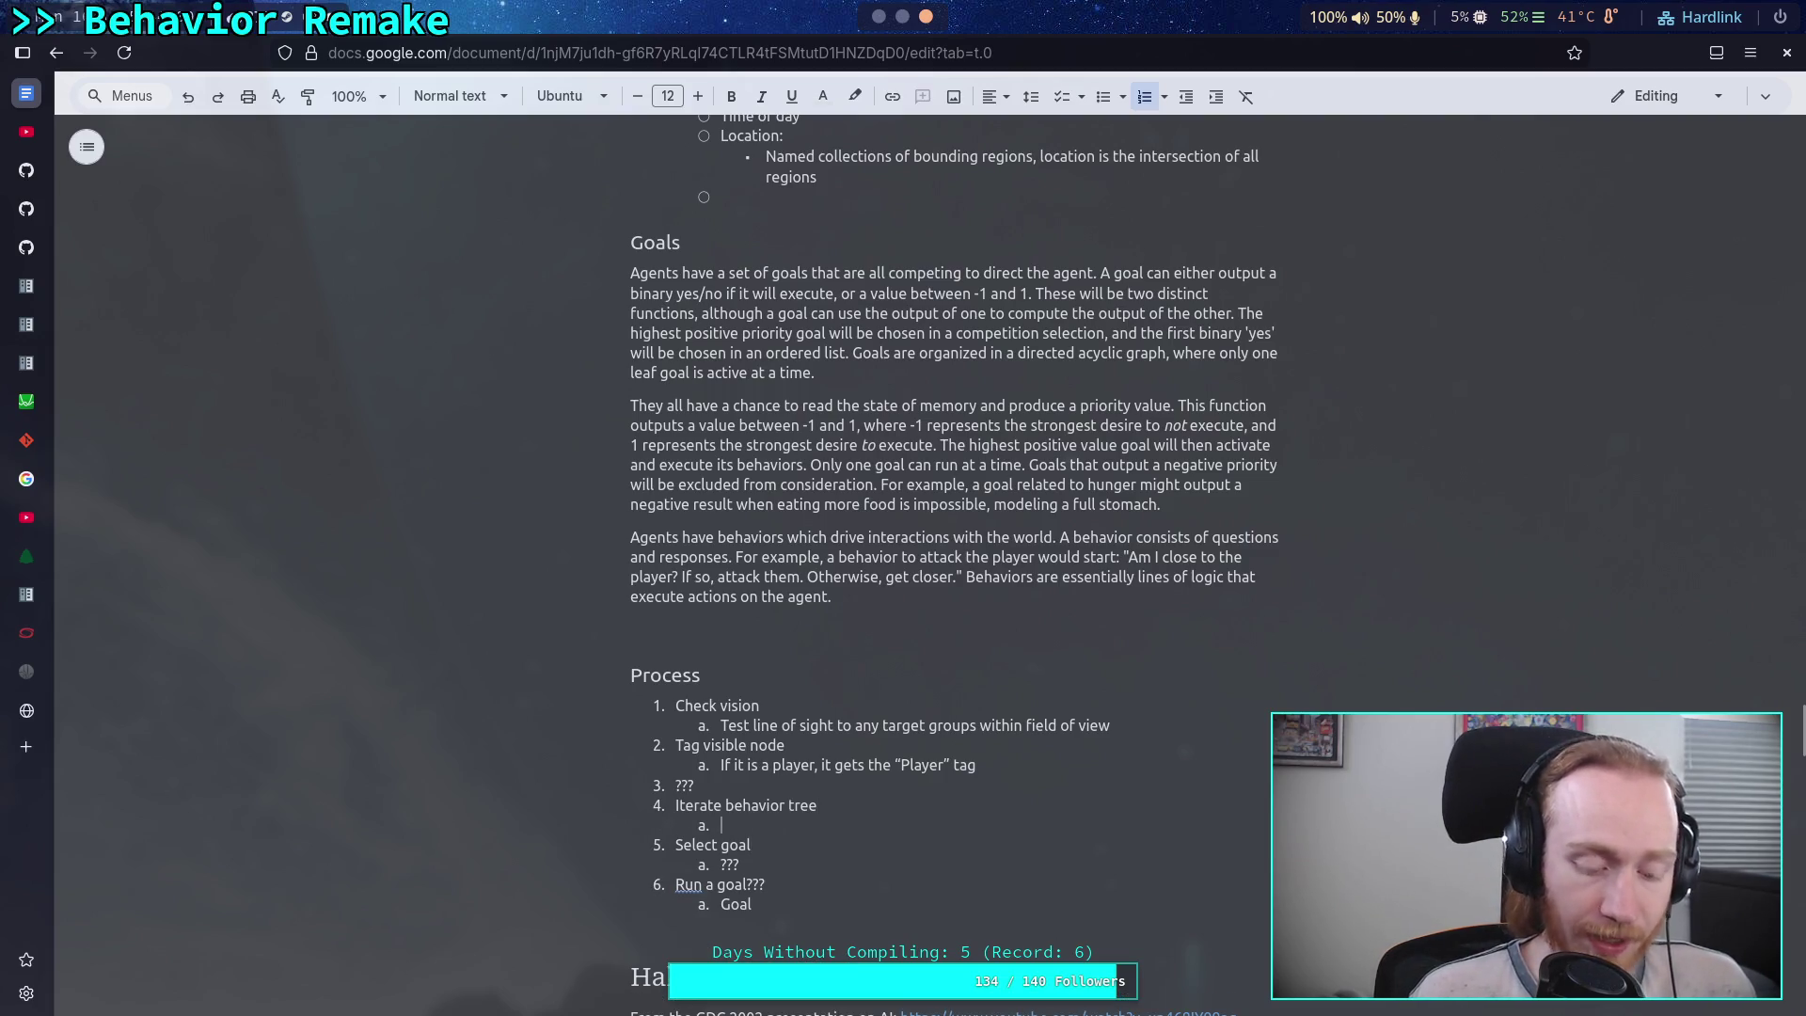
type("???")
left_click(785, 893)
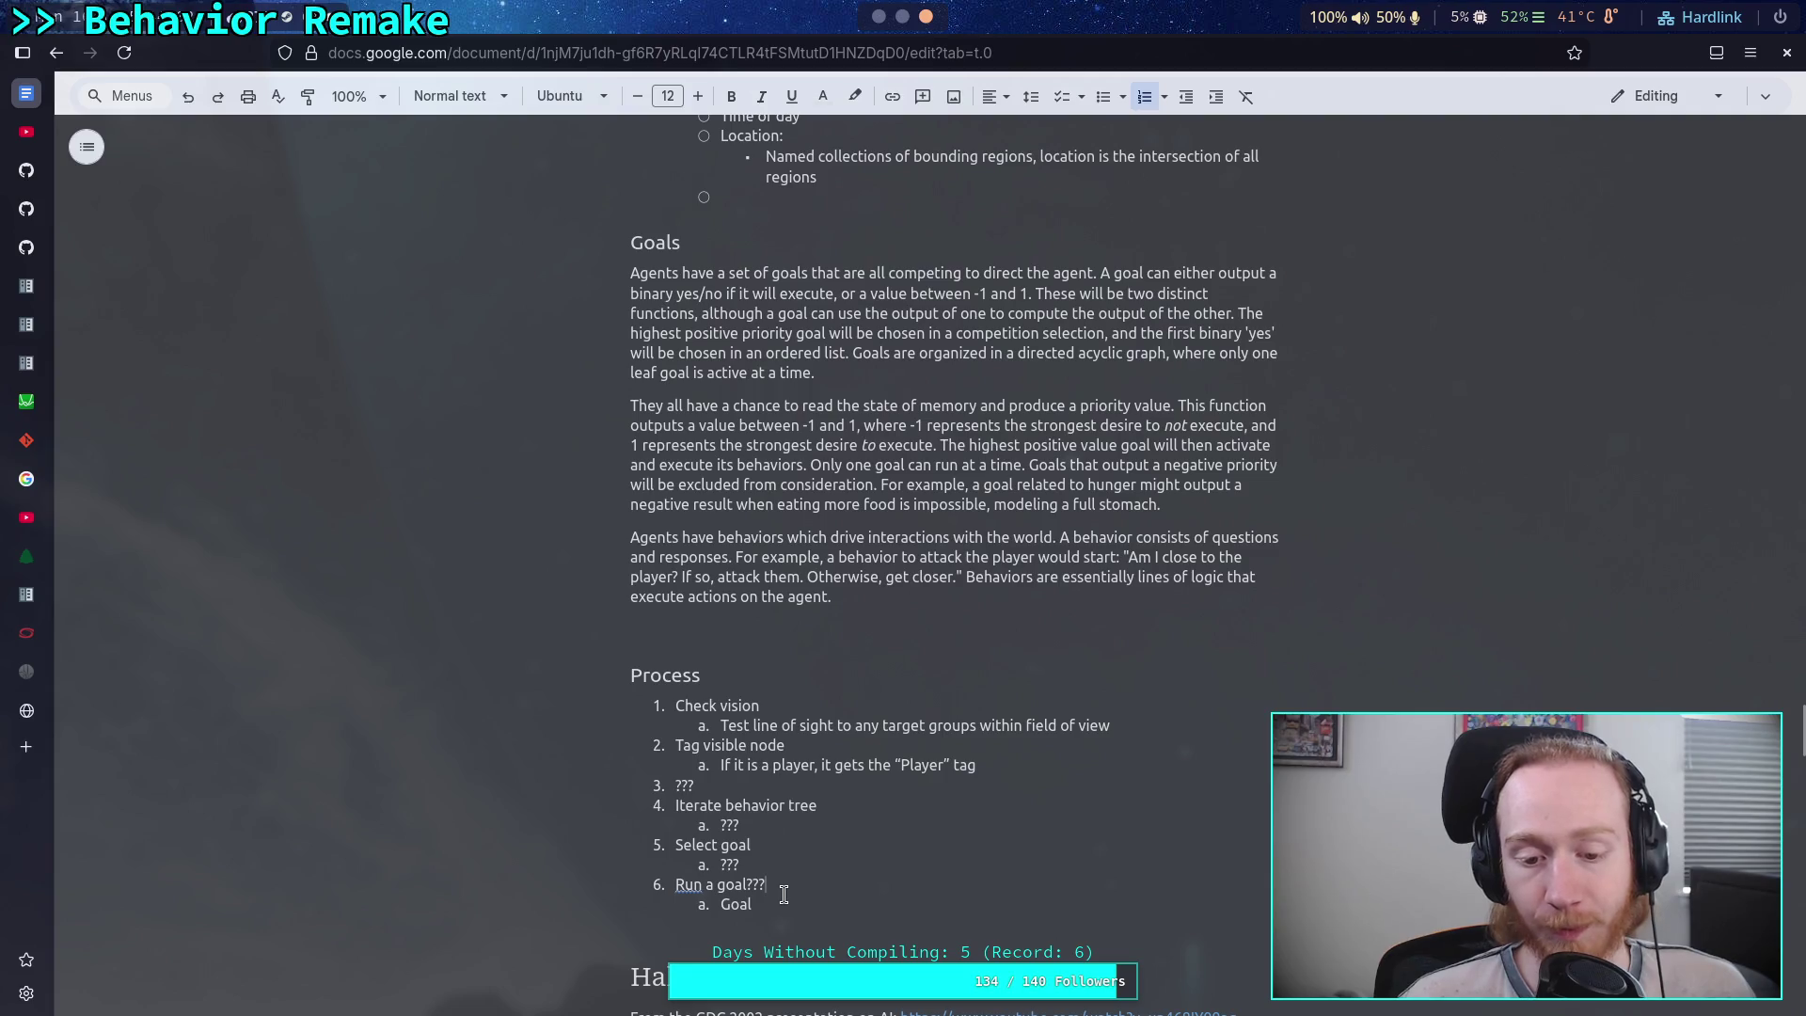
- Add sub-item b under Select goal: 'Chase goal: if there is a visible "Player", call it a target?'
double_click(734, 866)
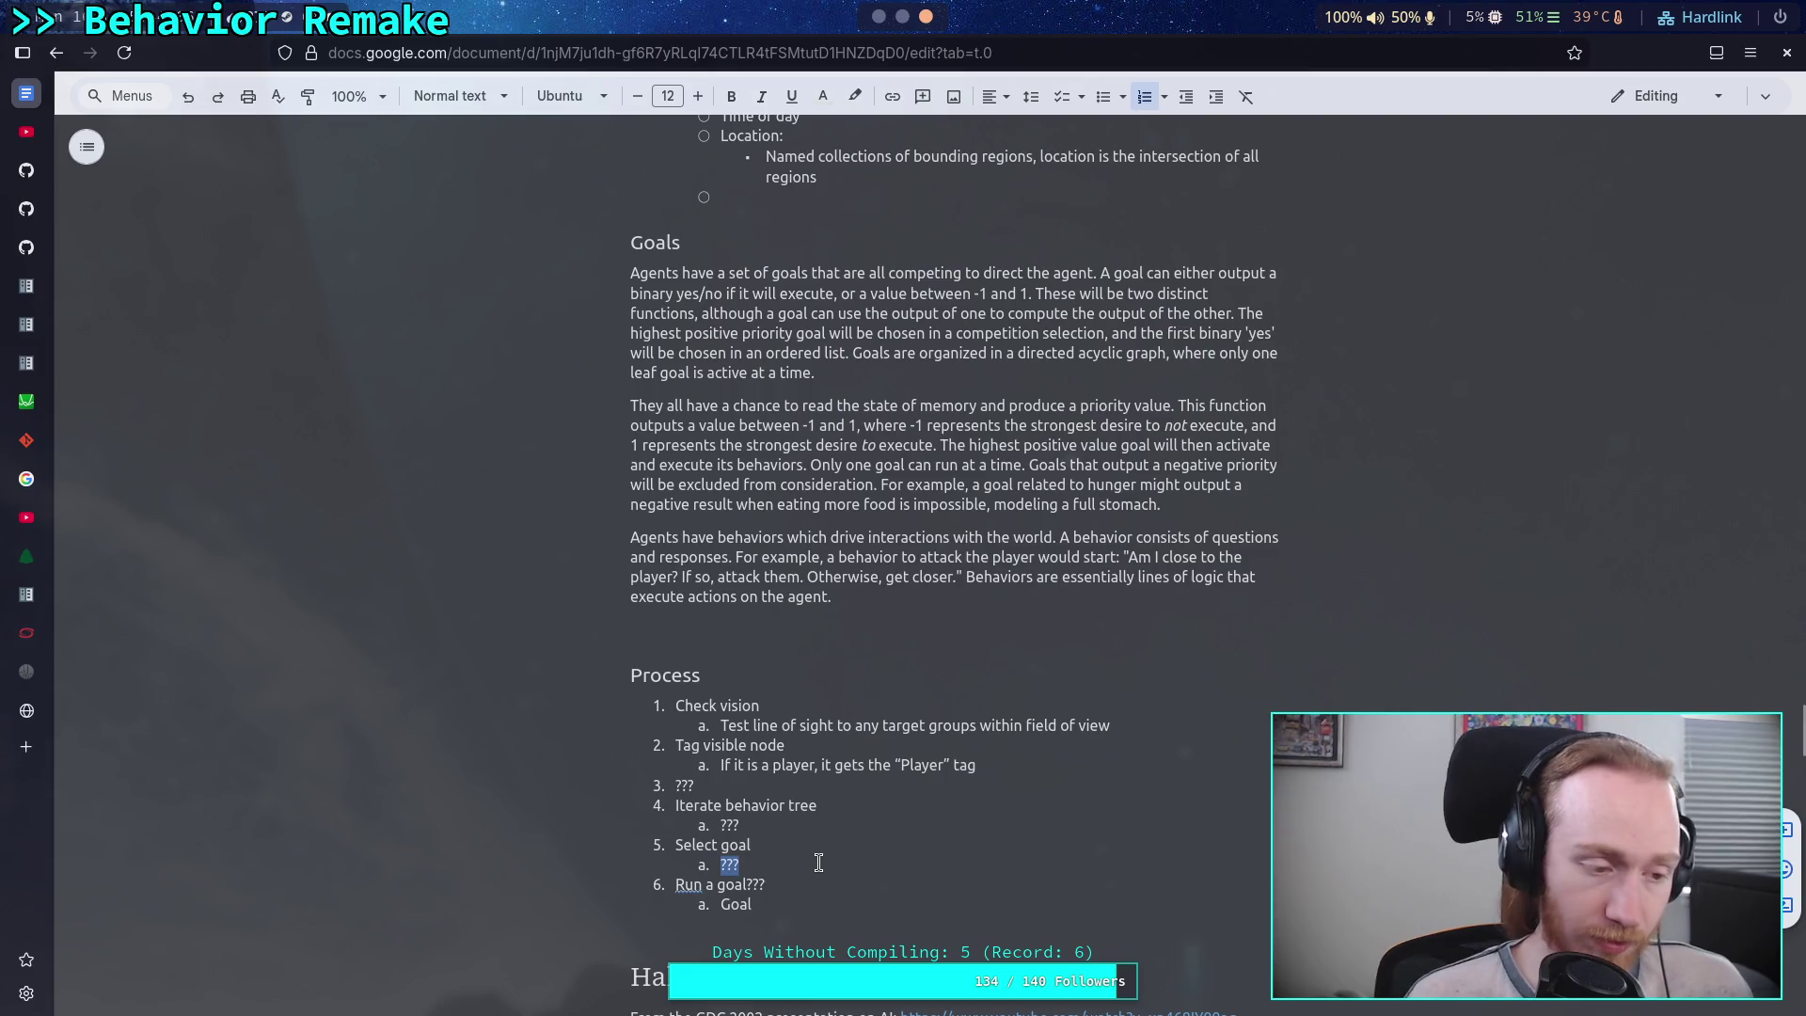
key("End")
key("Return")
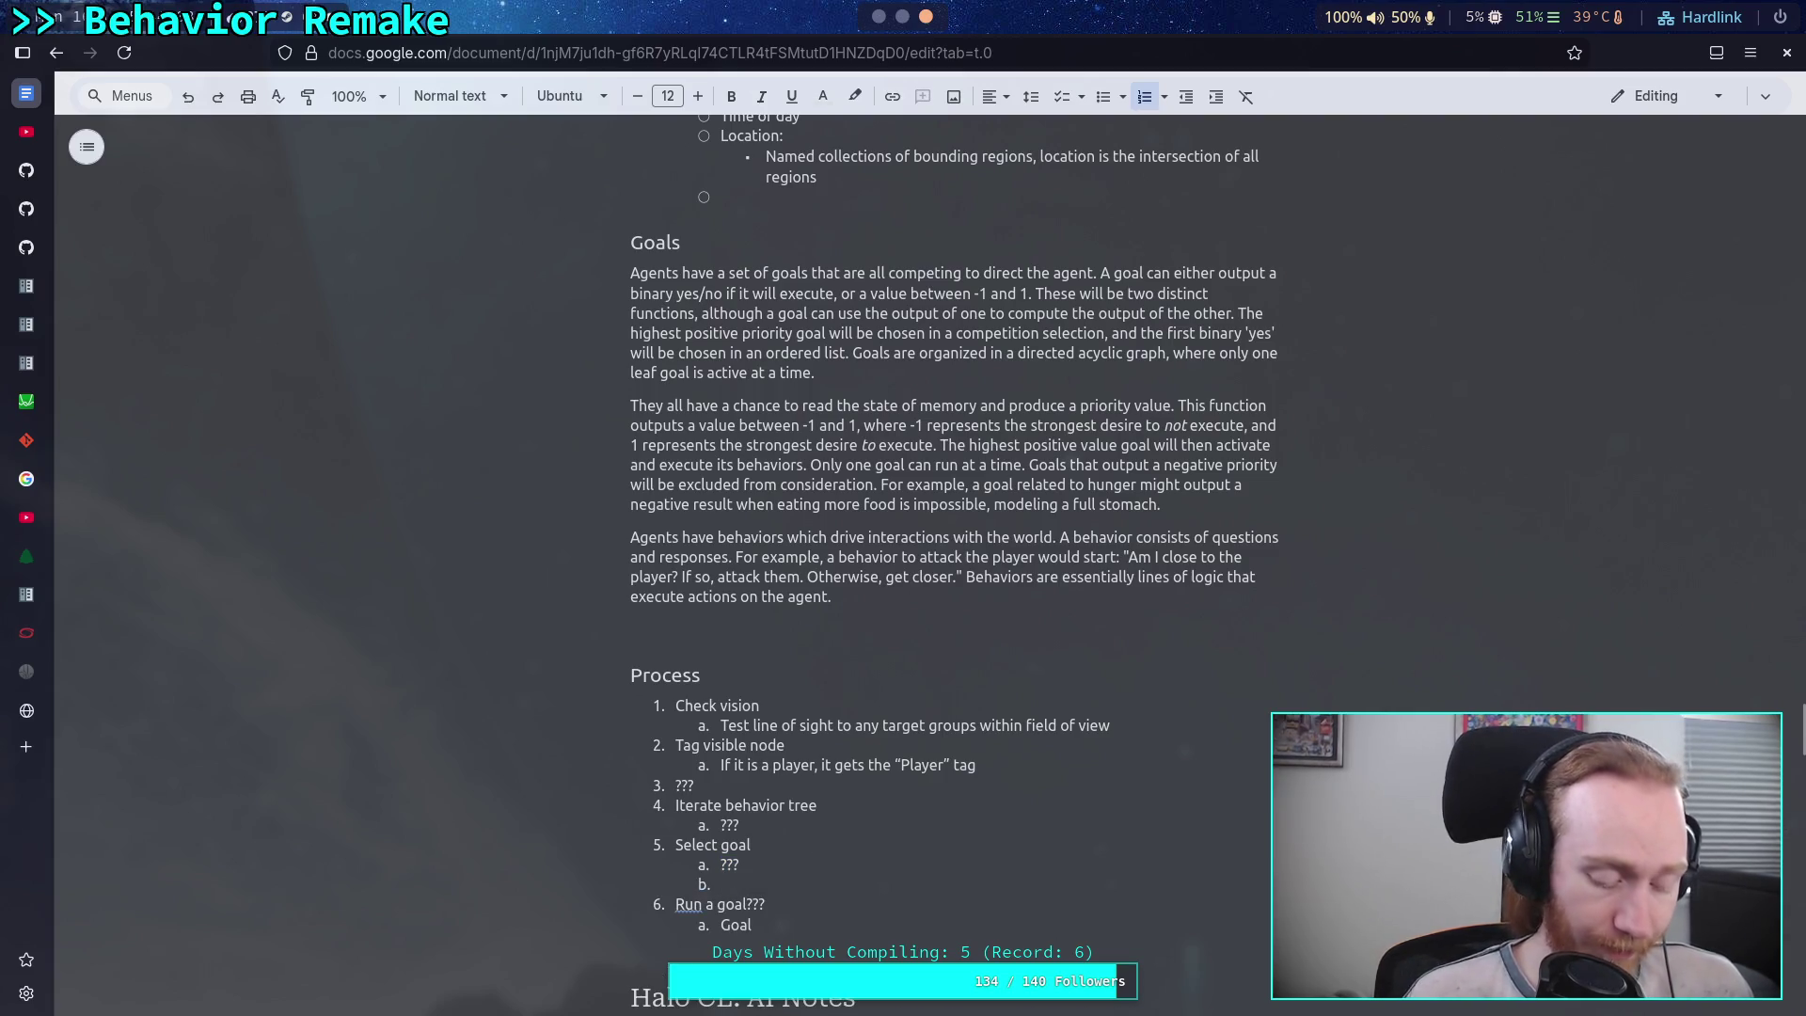
type("Chase goal: if there is a ")
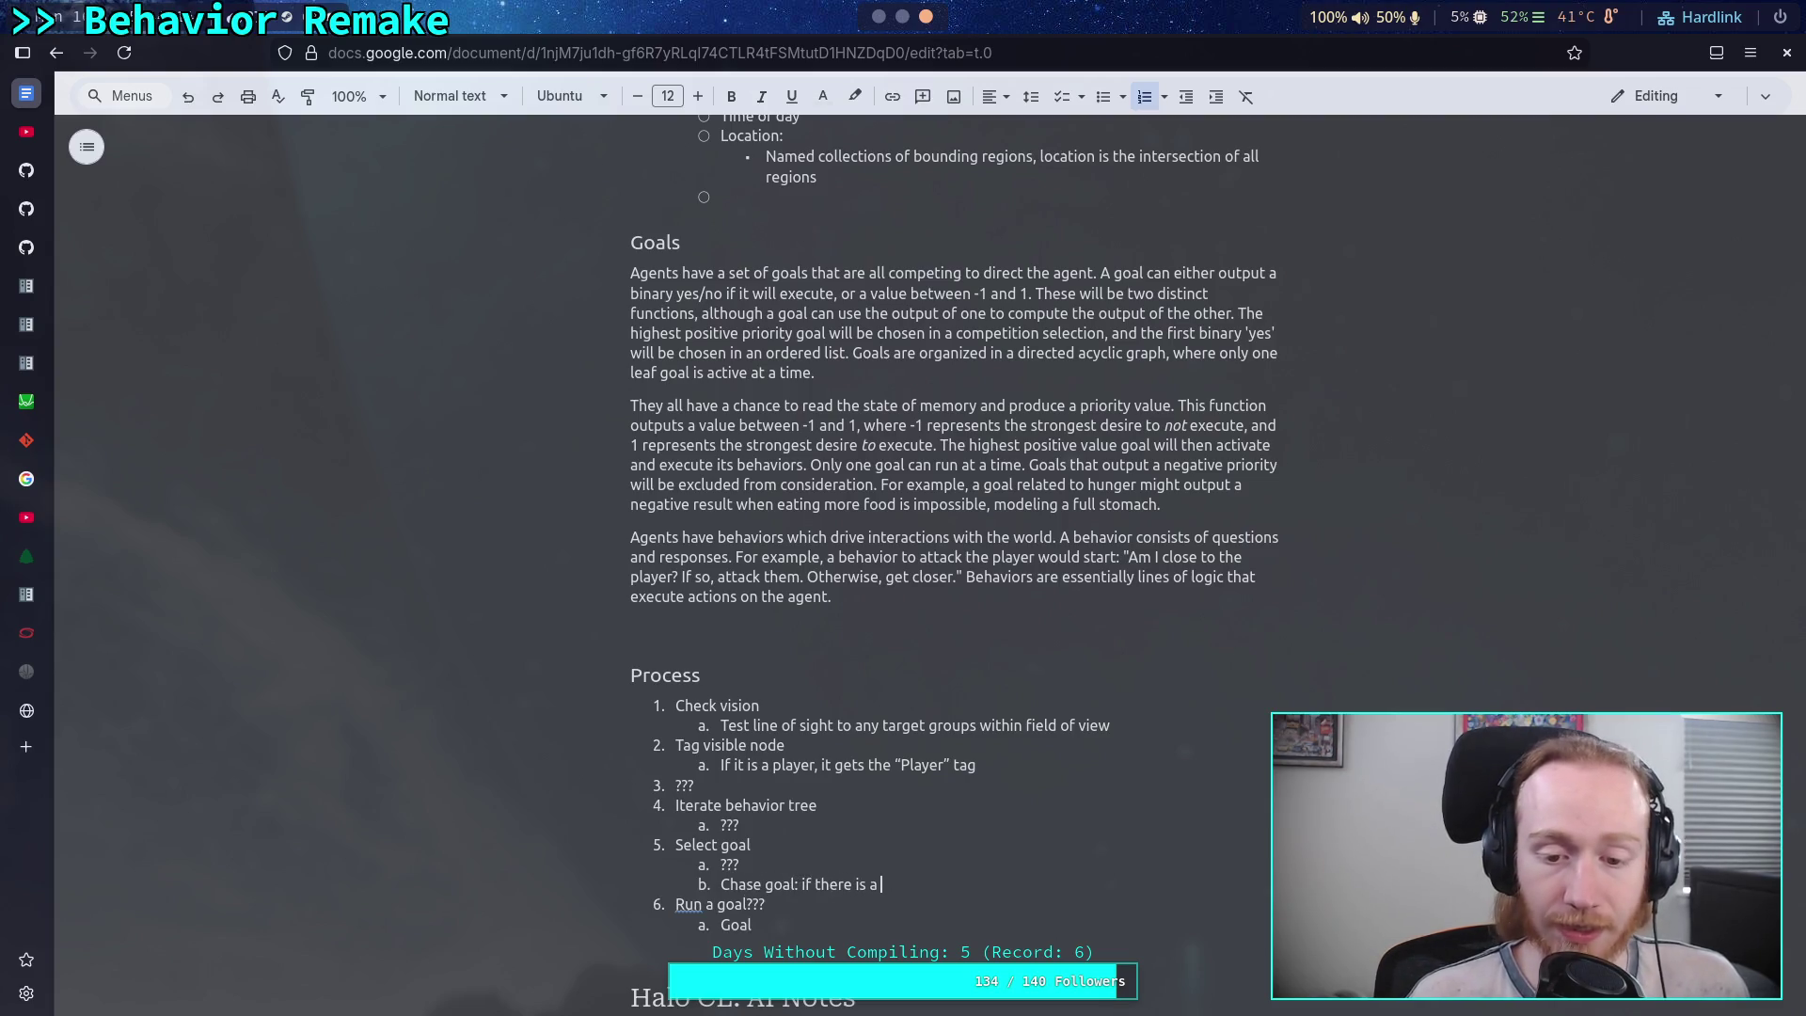
type("visible ")
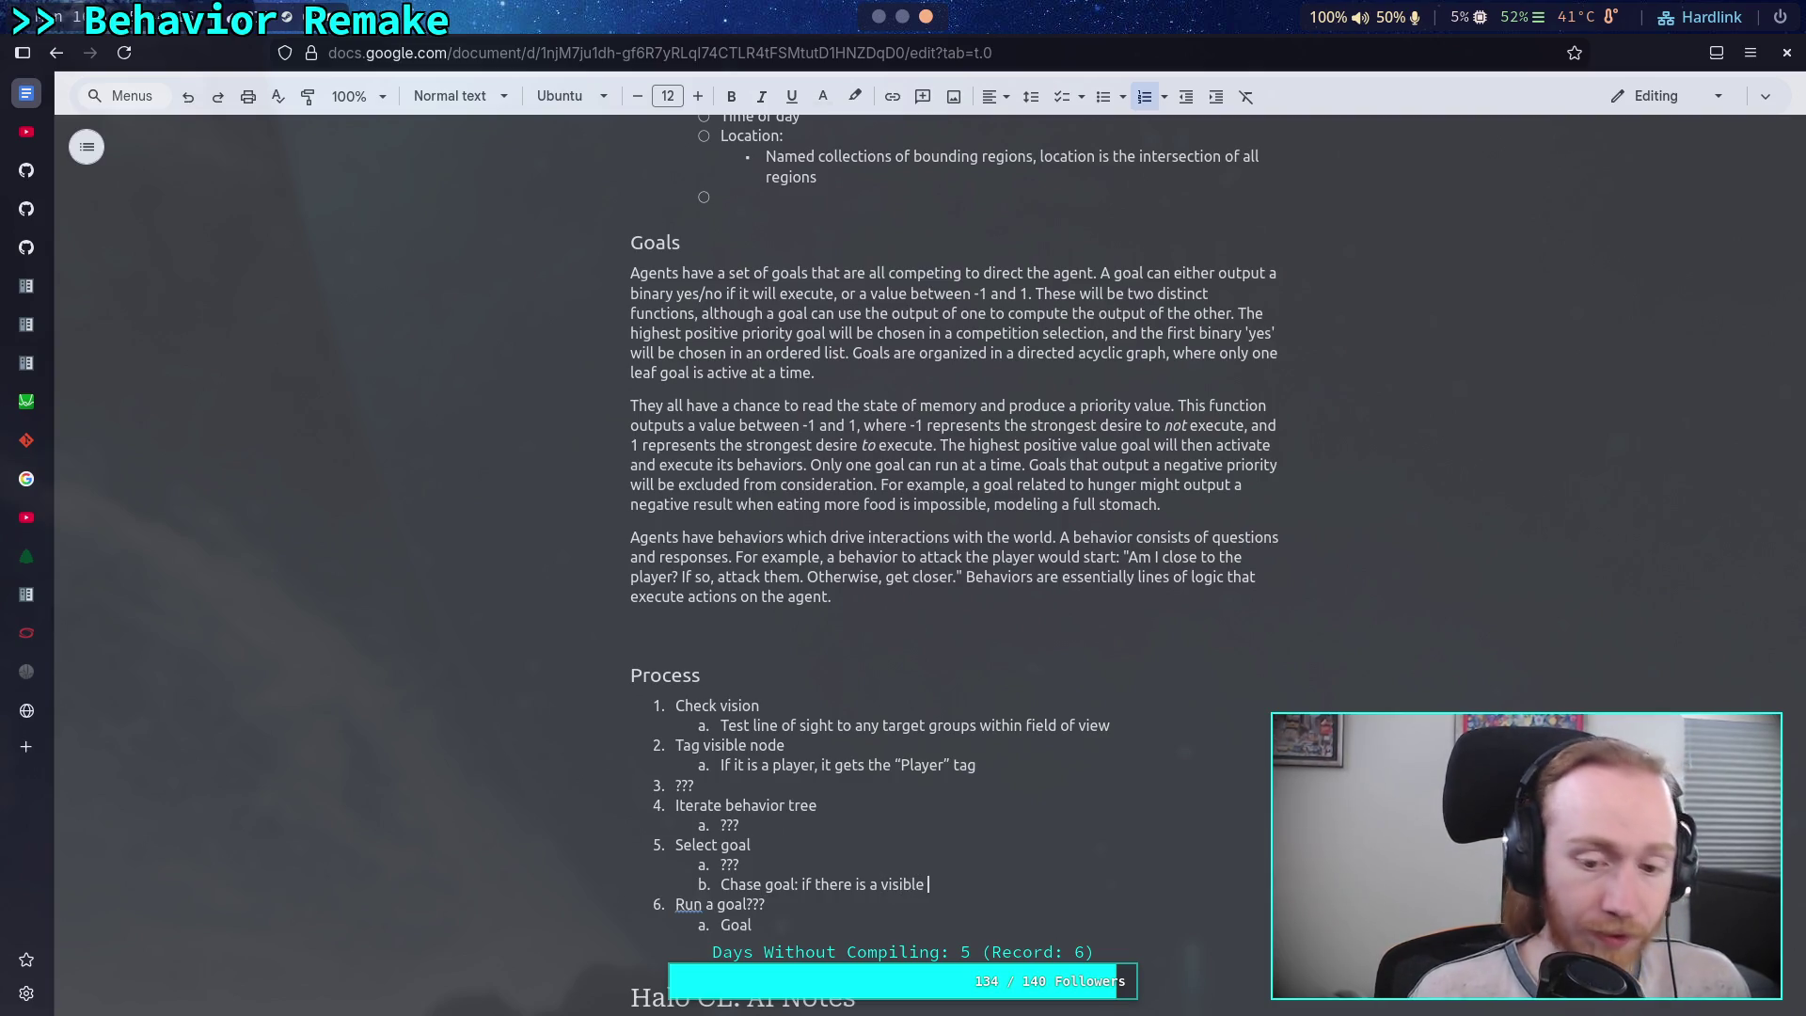
type("\"Player\"")
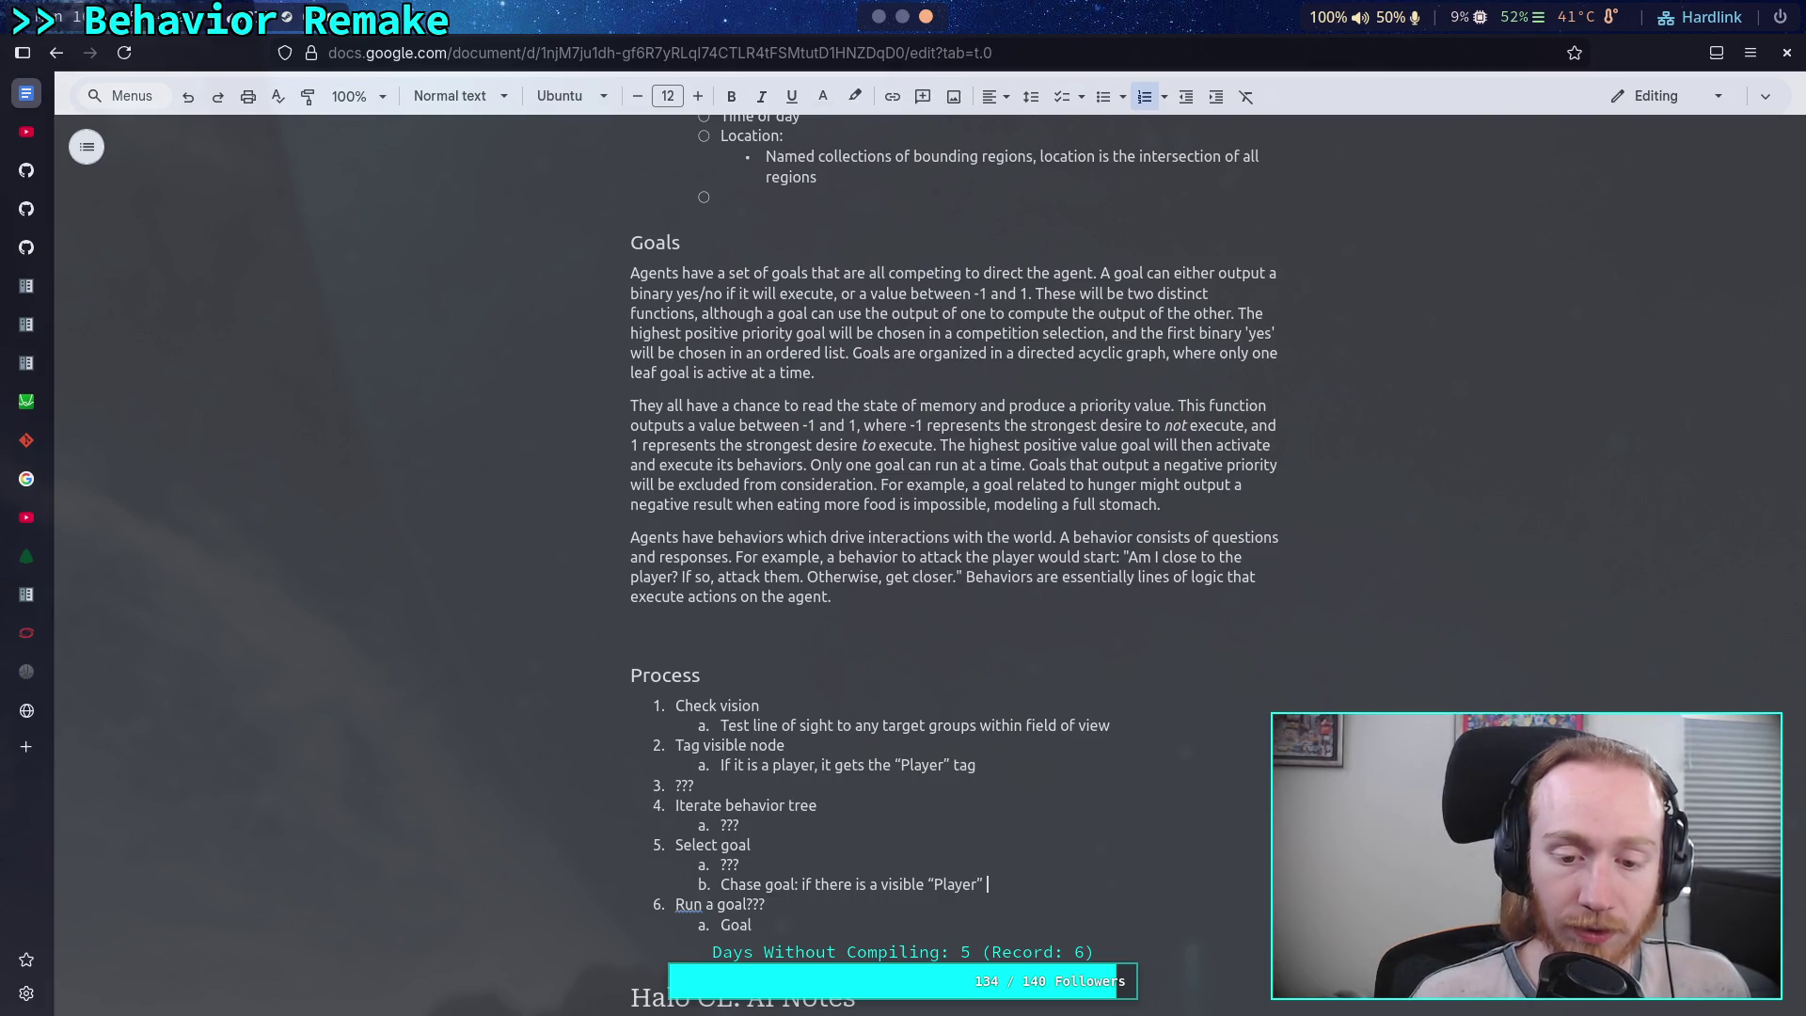
type(" , ")
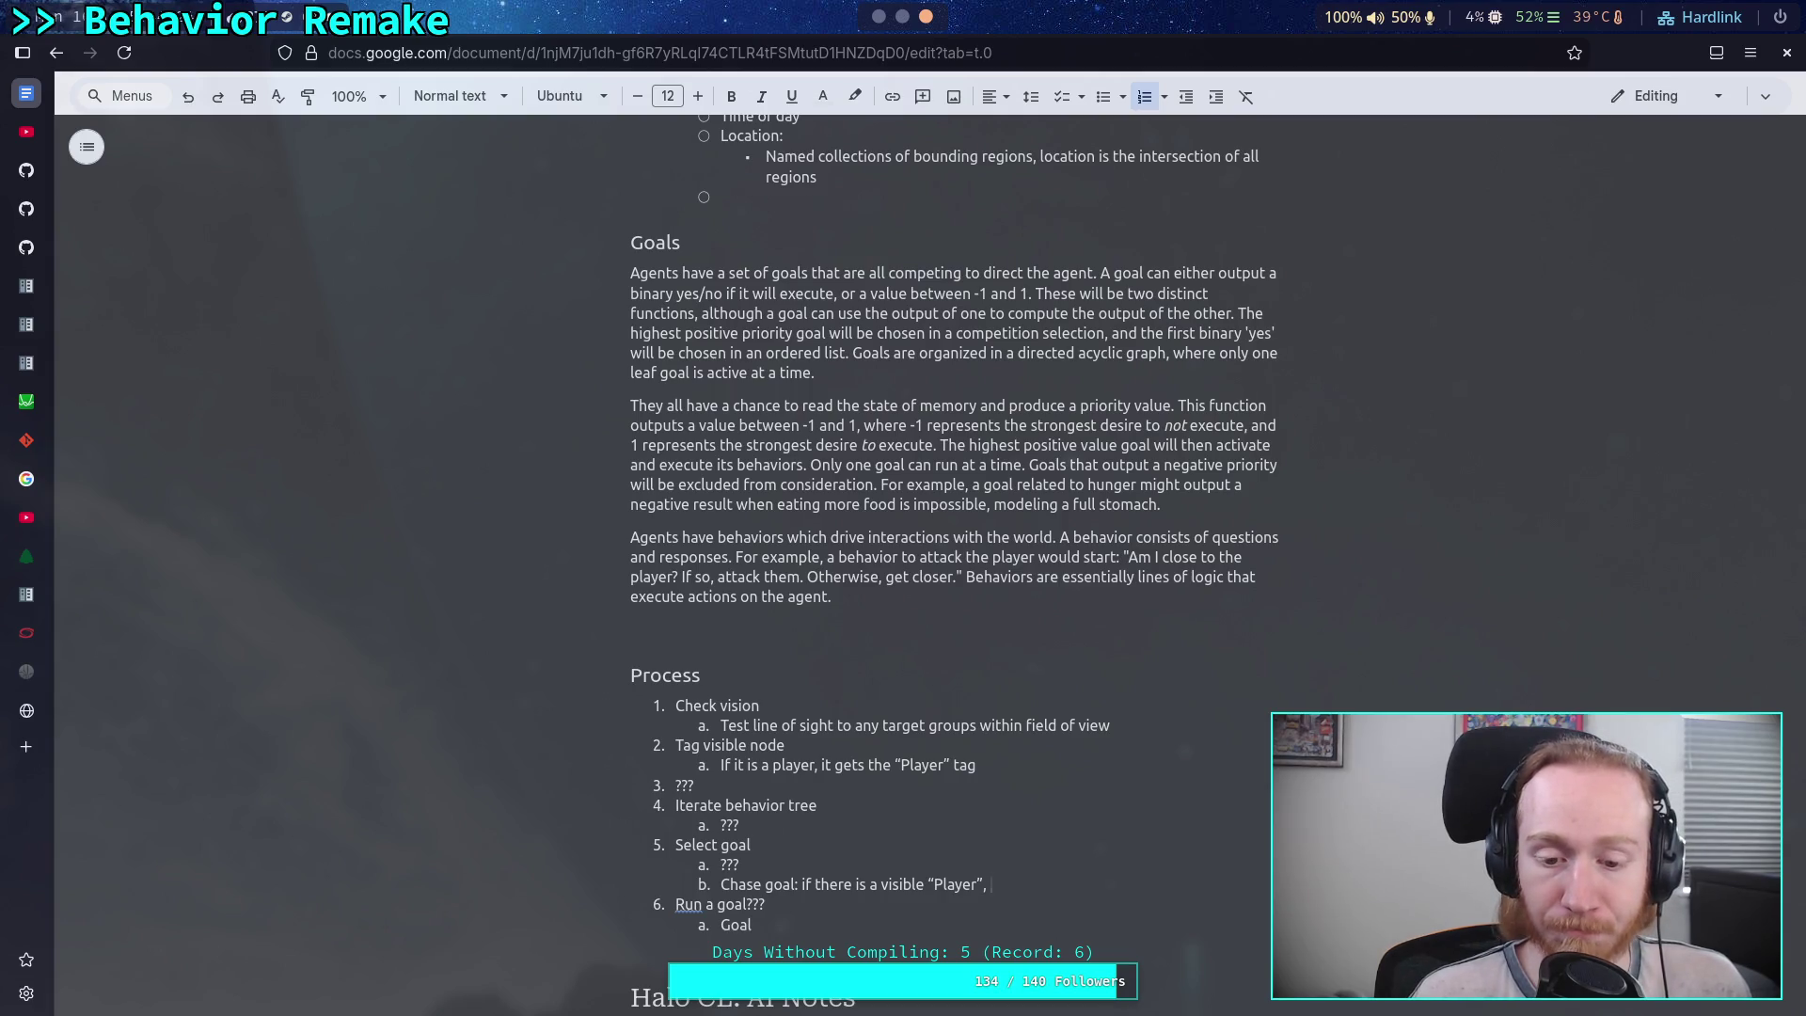
type("s")
key("BackSpace")
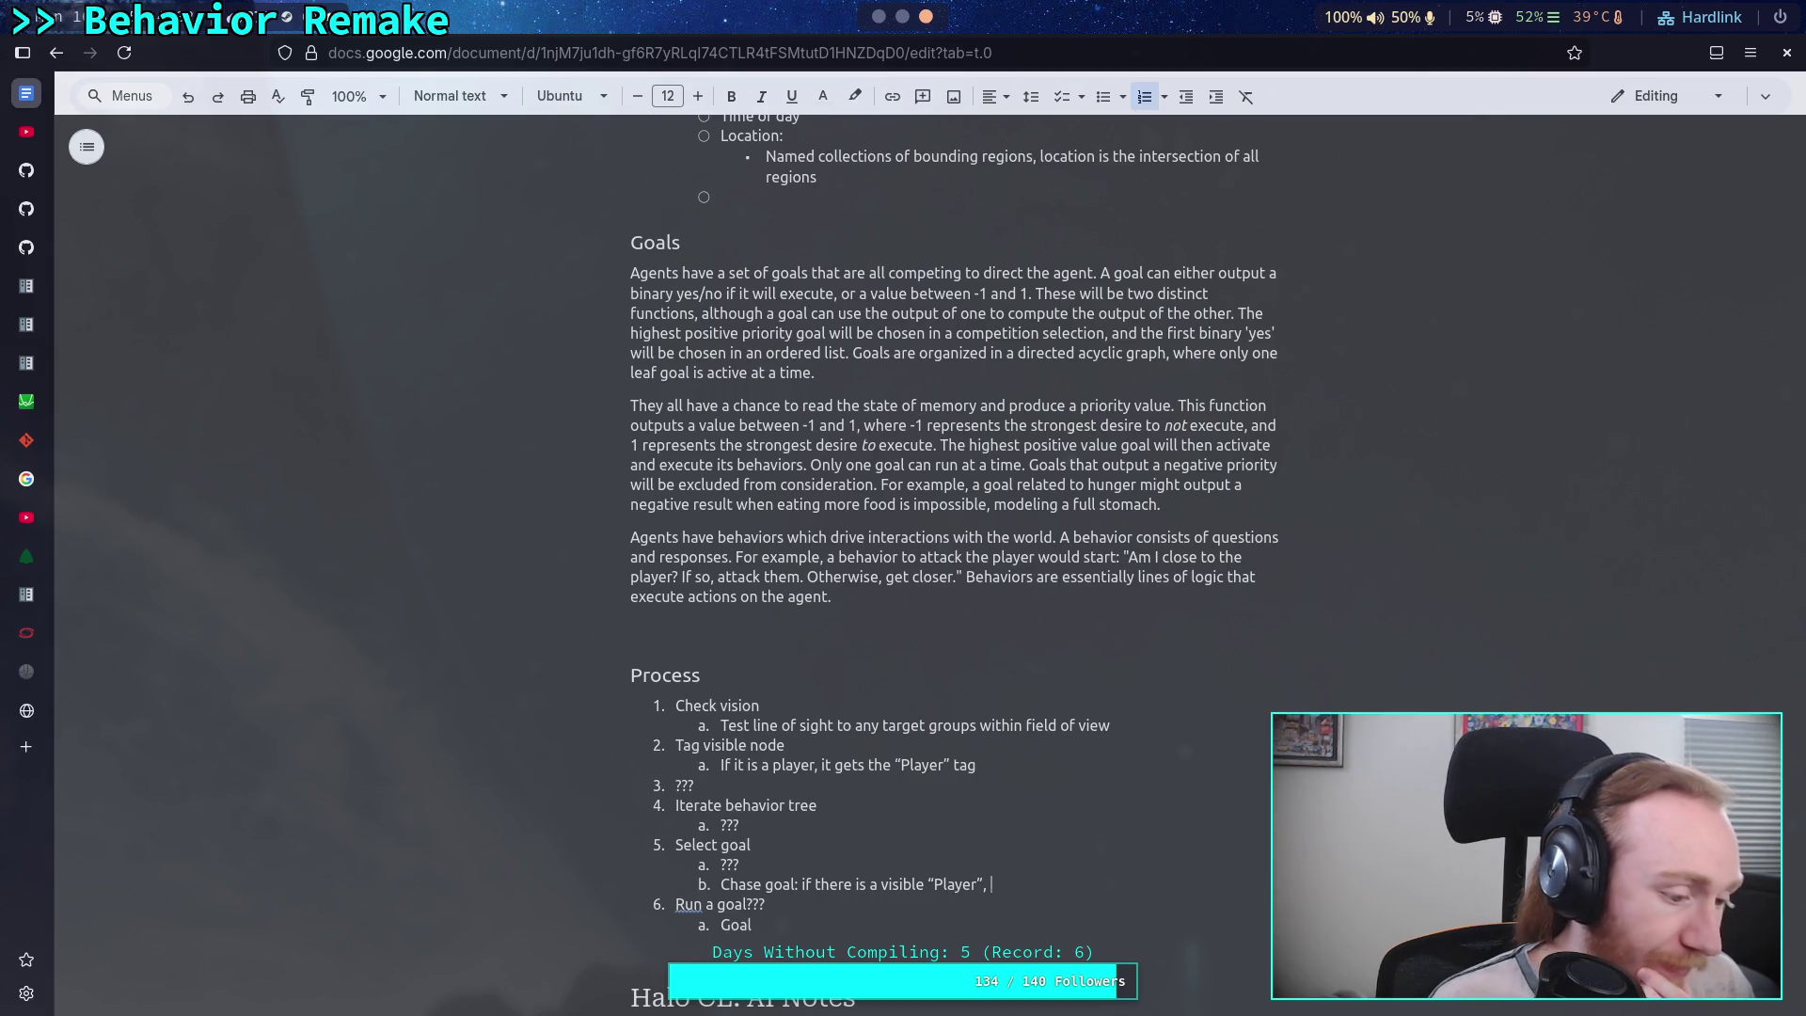
type("call it a target?")
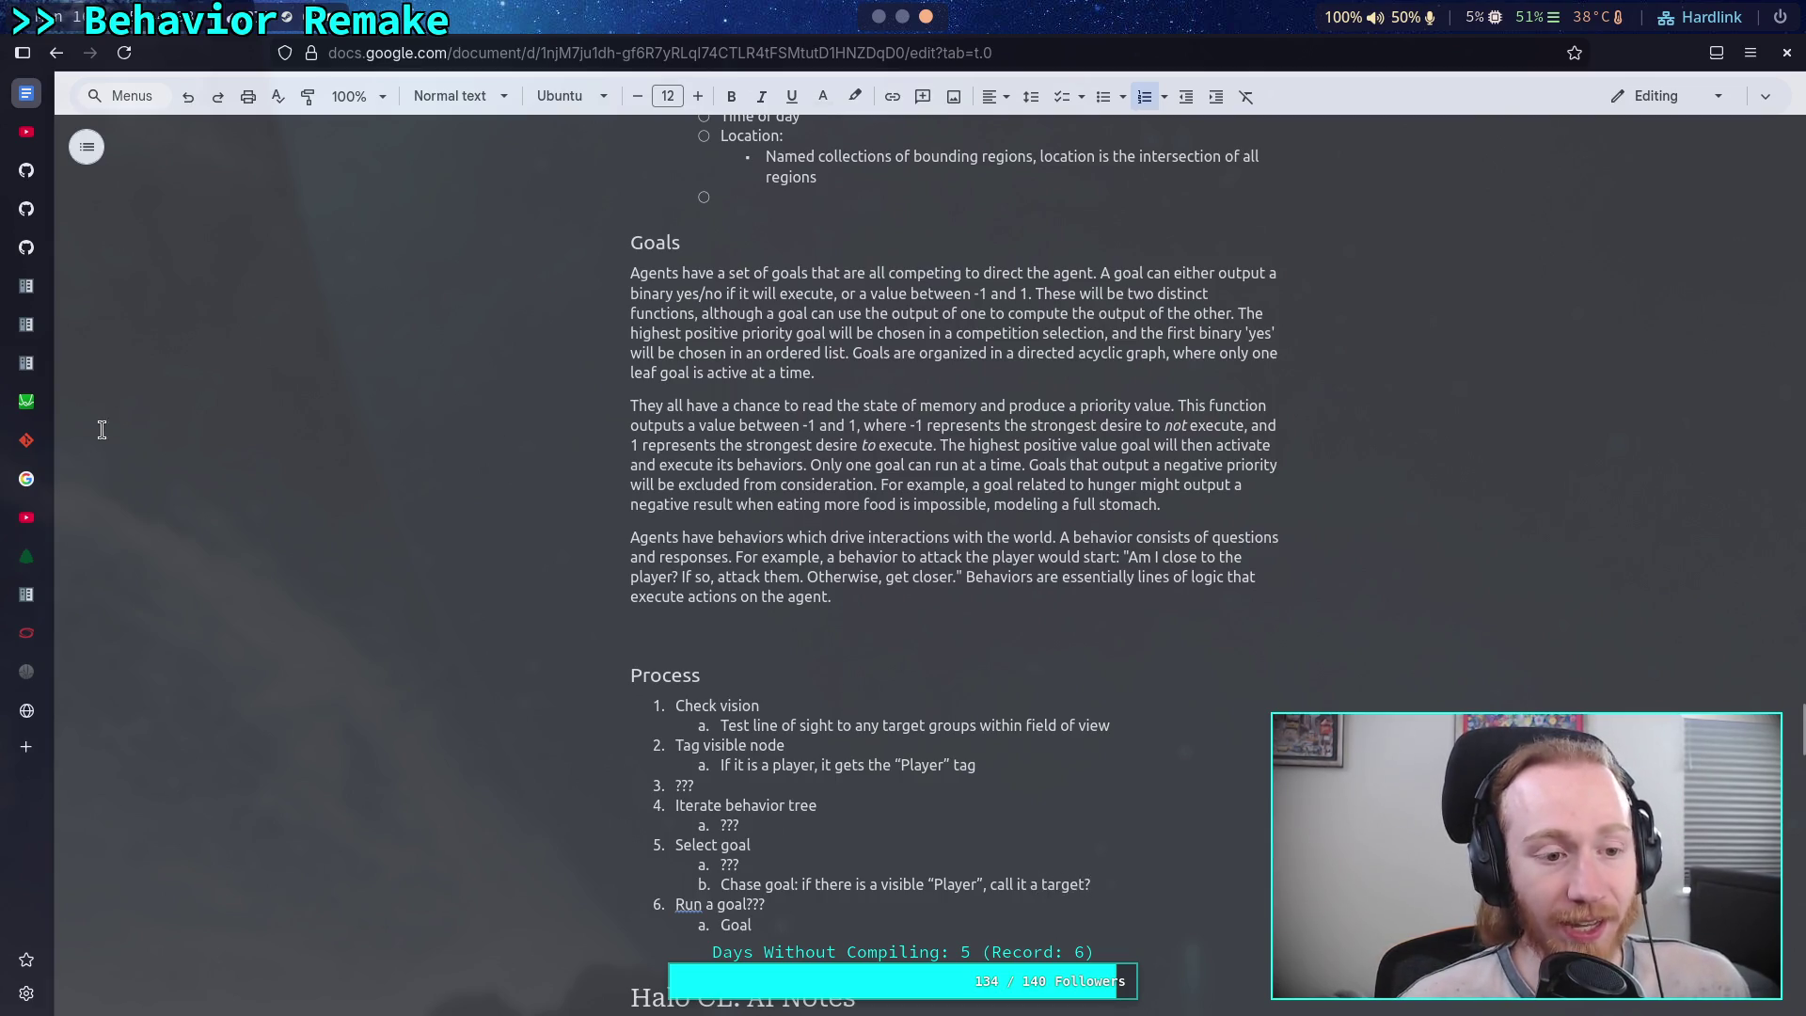
- Watch the Halo 2 AI talk on YouTube, stopping on the Behaviors slide at 17:31
left_click(35, 136)
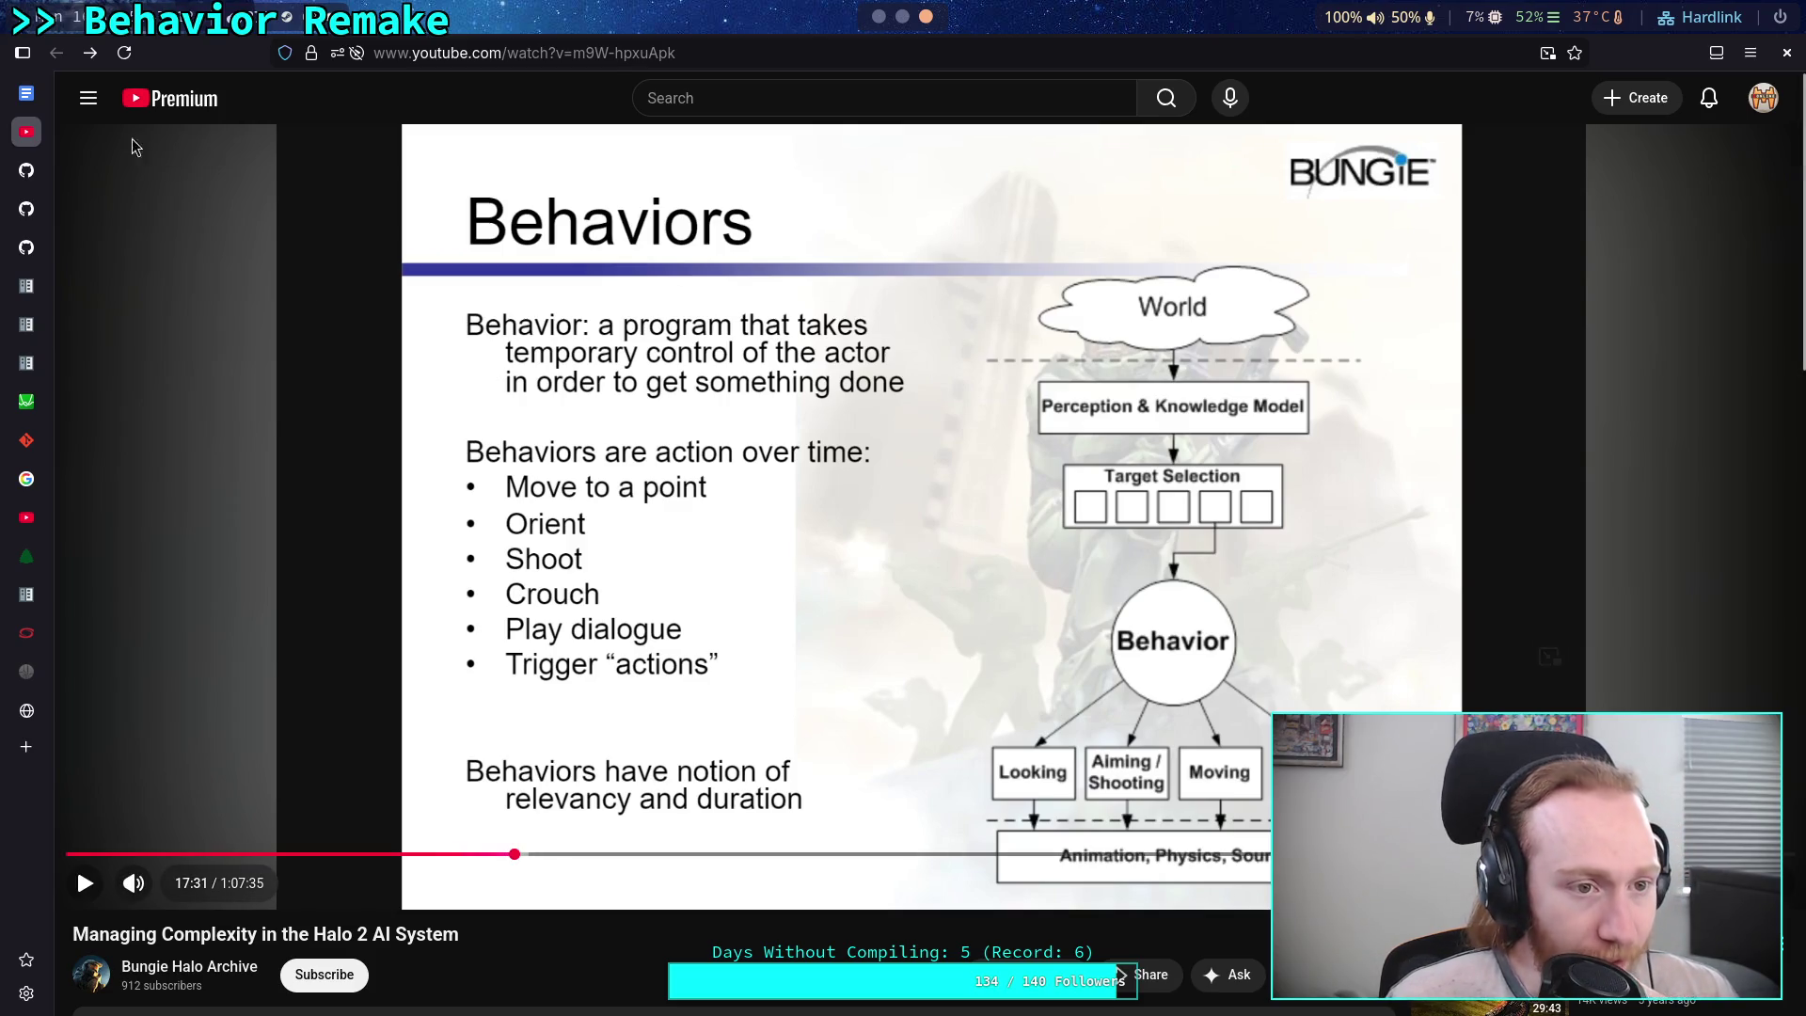
mouse_move(34, 109)
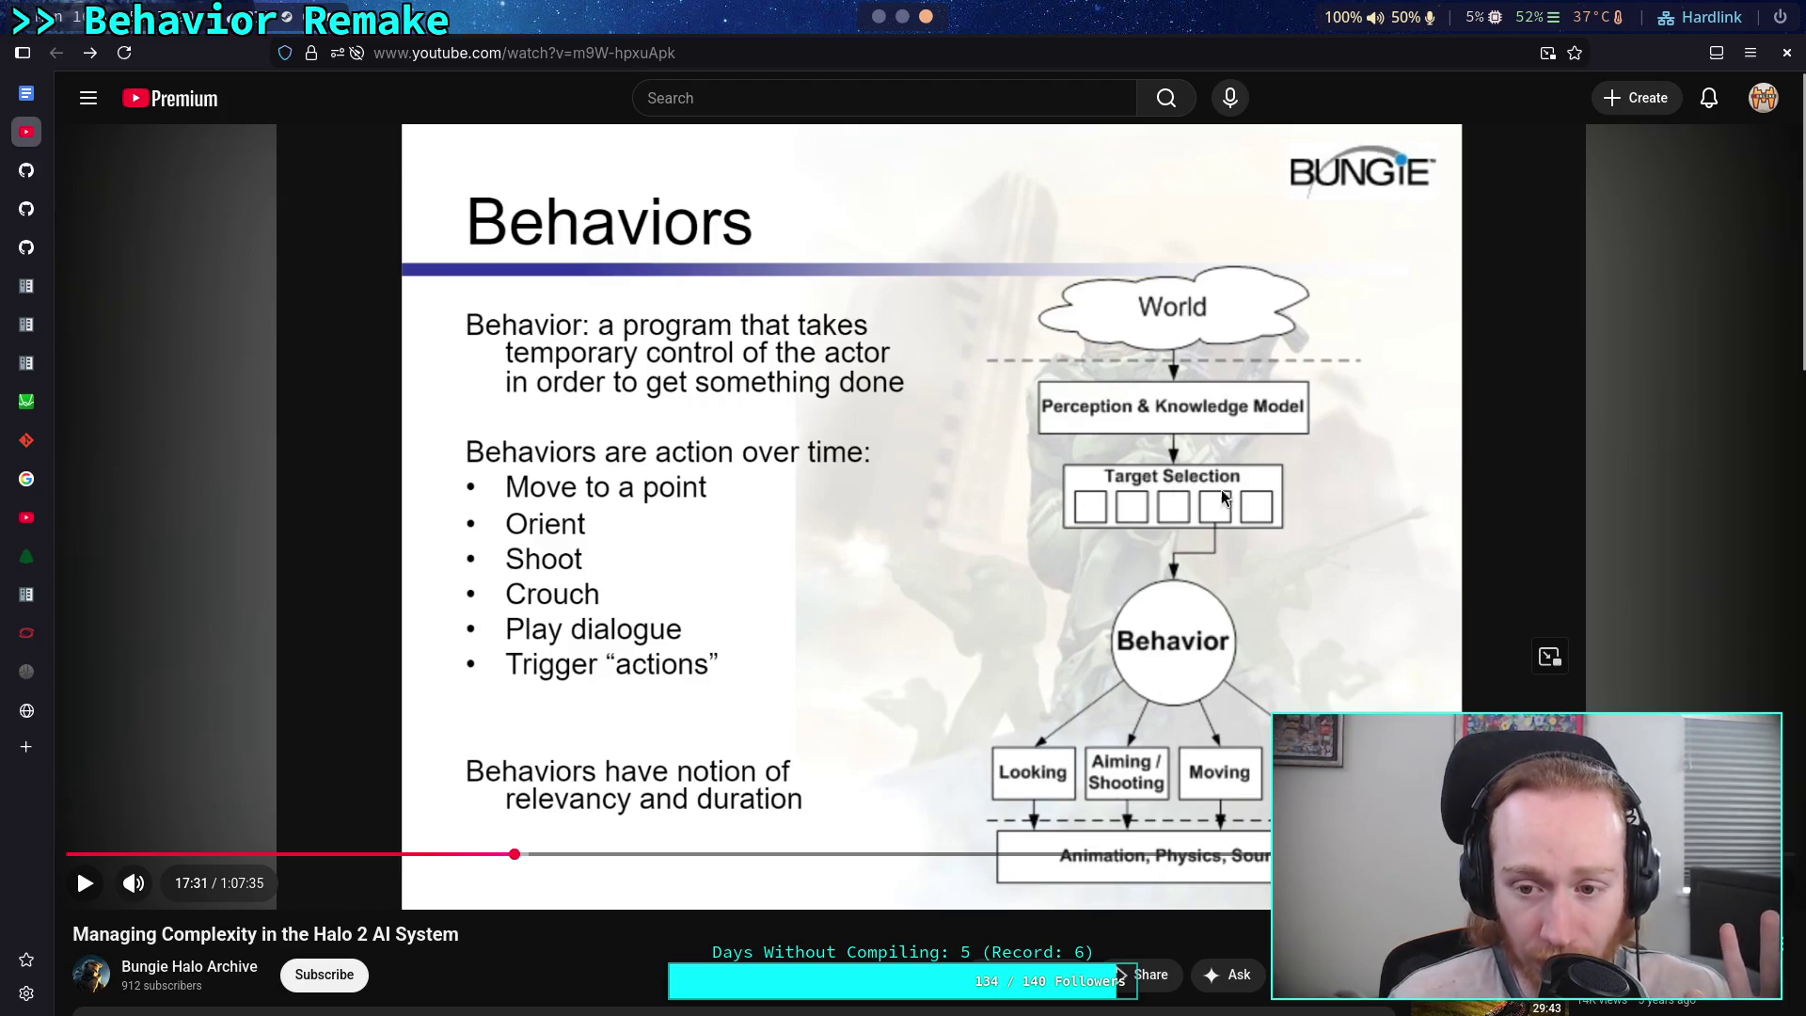
- Go back from YouTube to the Google Docs design document
left_click(38, 98)
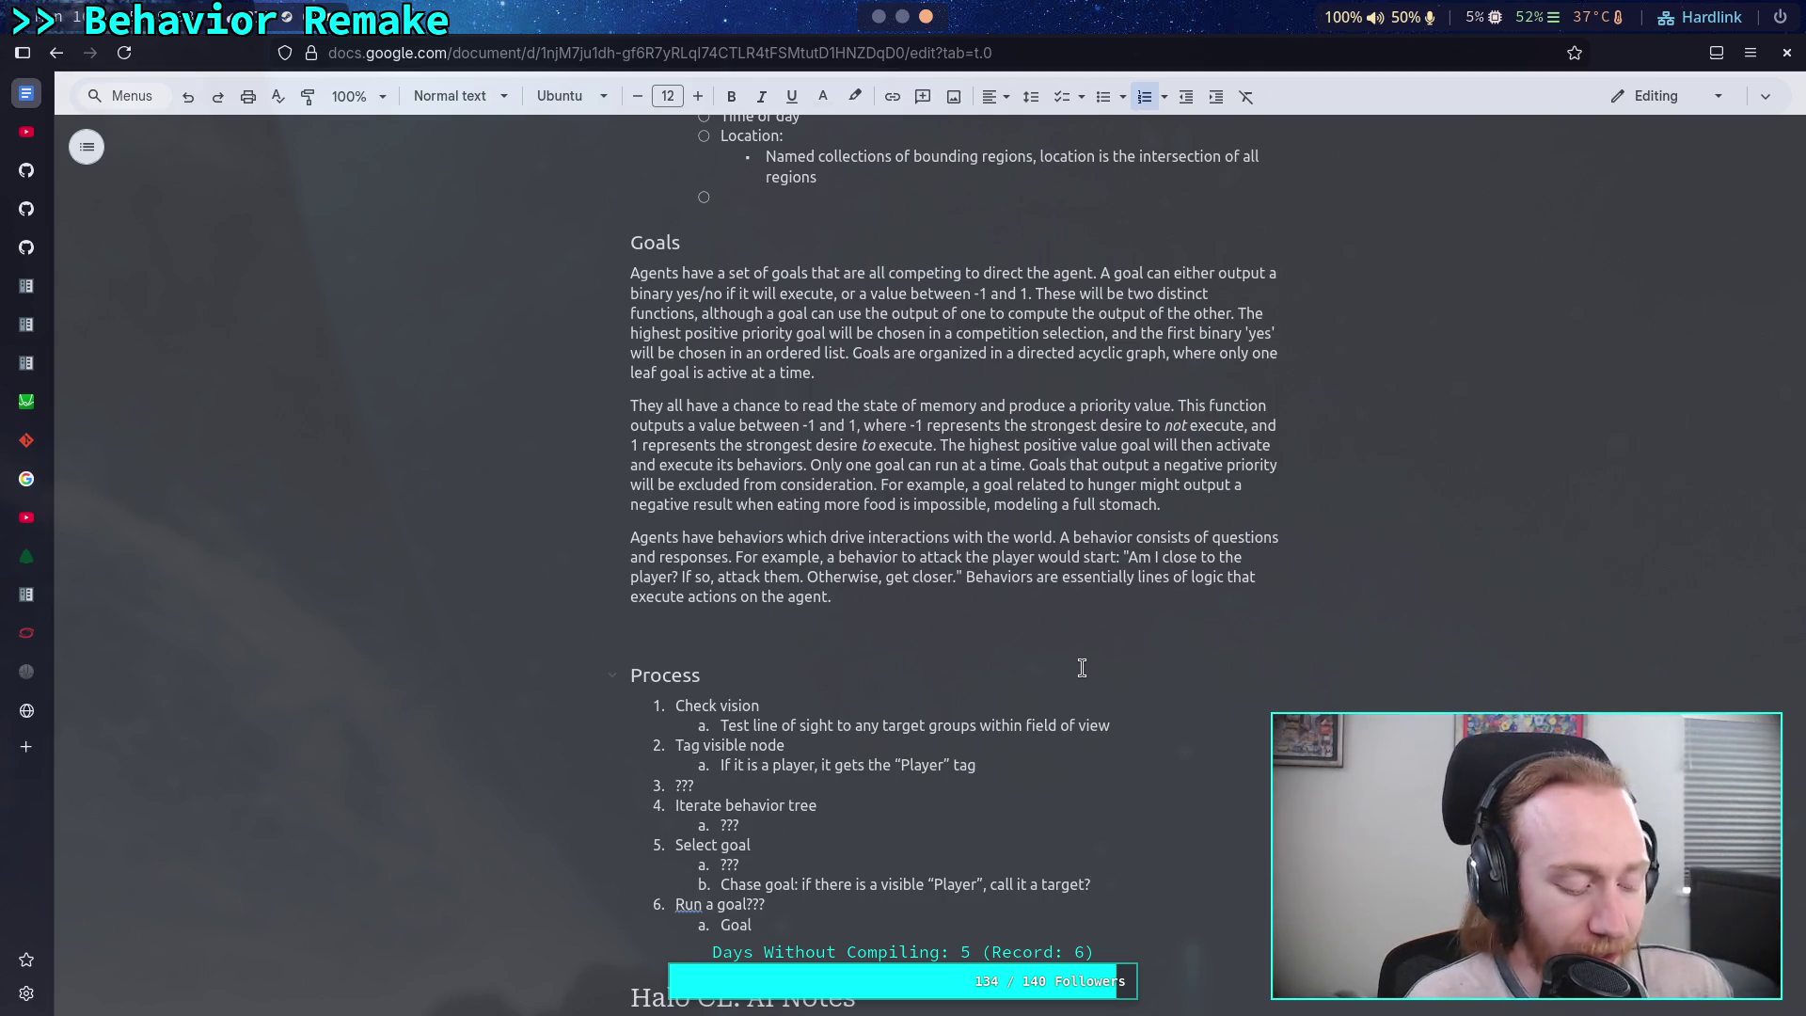
- In Godot, review the end of vision.gd's sense loop, then open mind.gd at its tick function
key("alt+Tab")
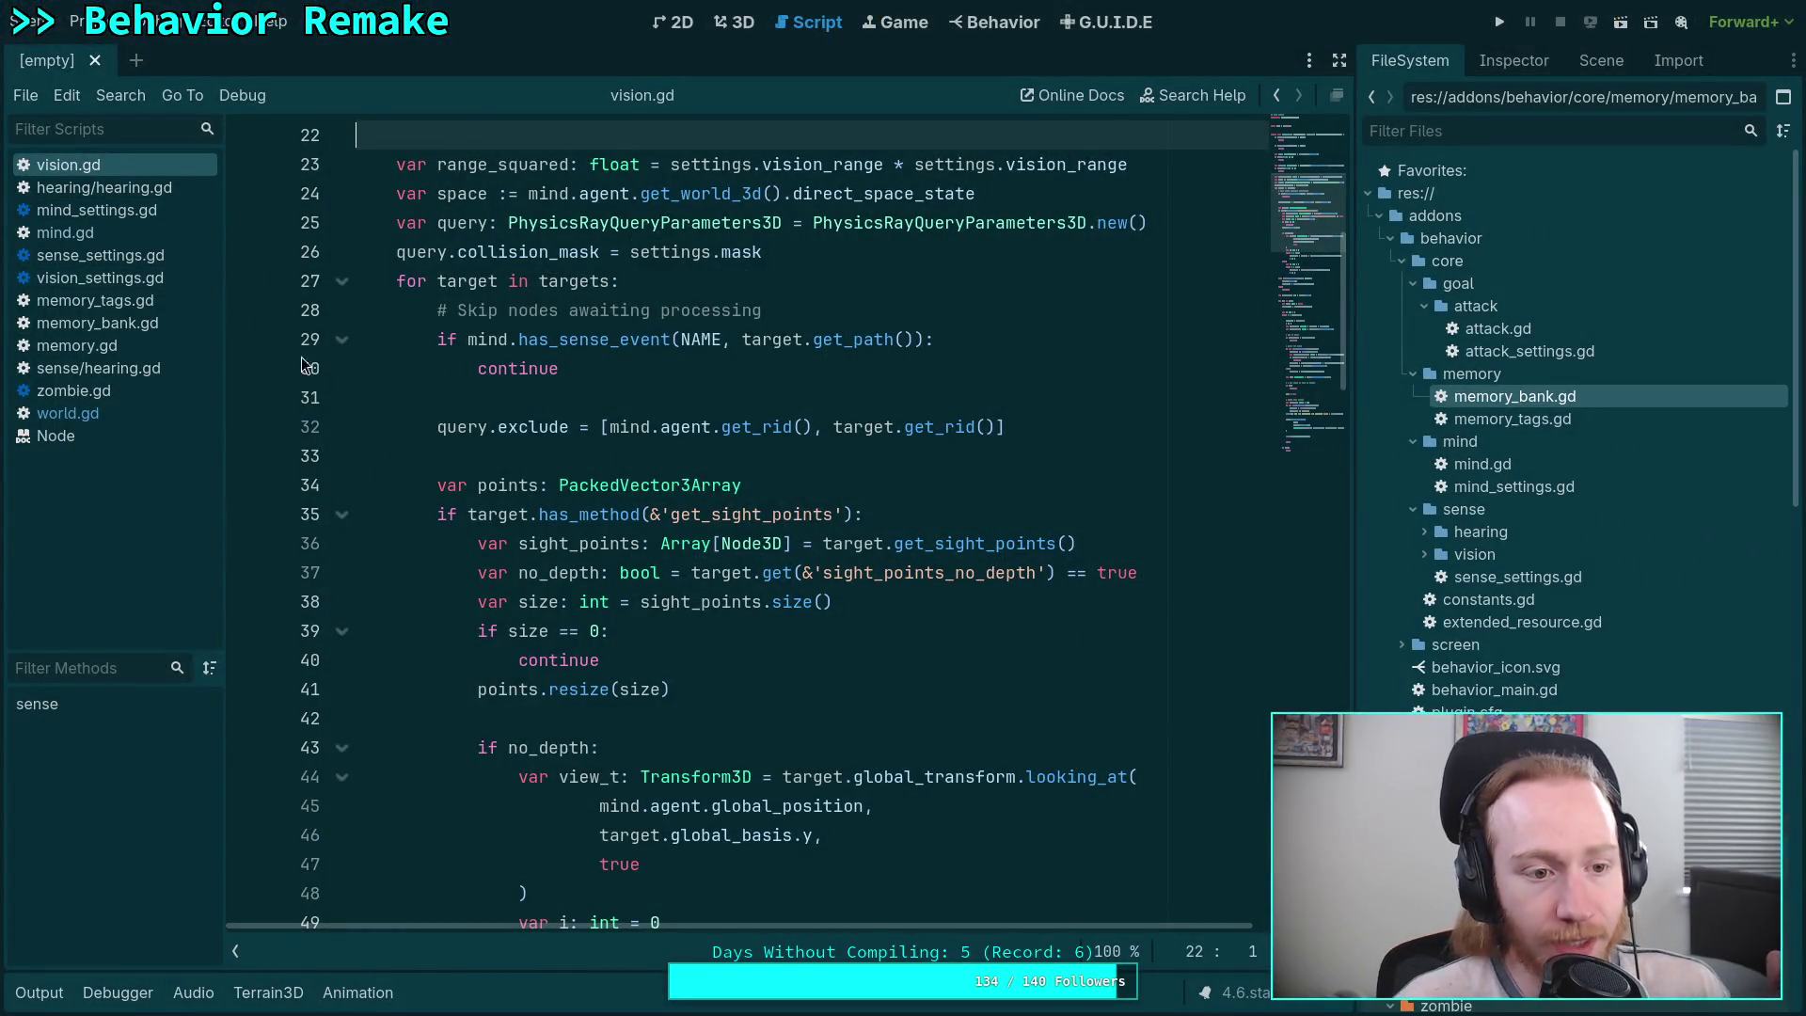
scroll(709, 633, "up", 7)
left_click_drag(424, 348, 916, 805)
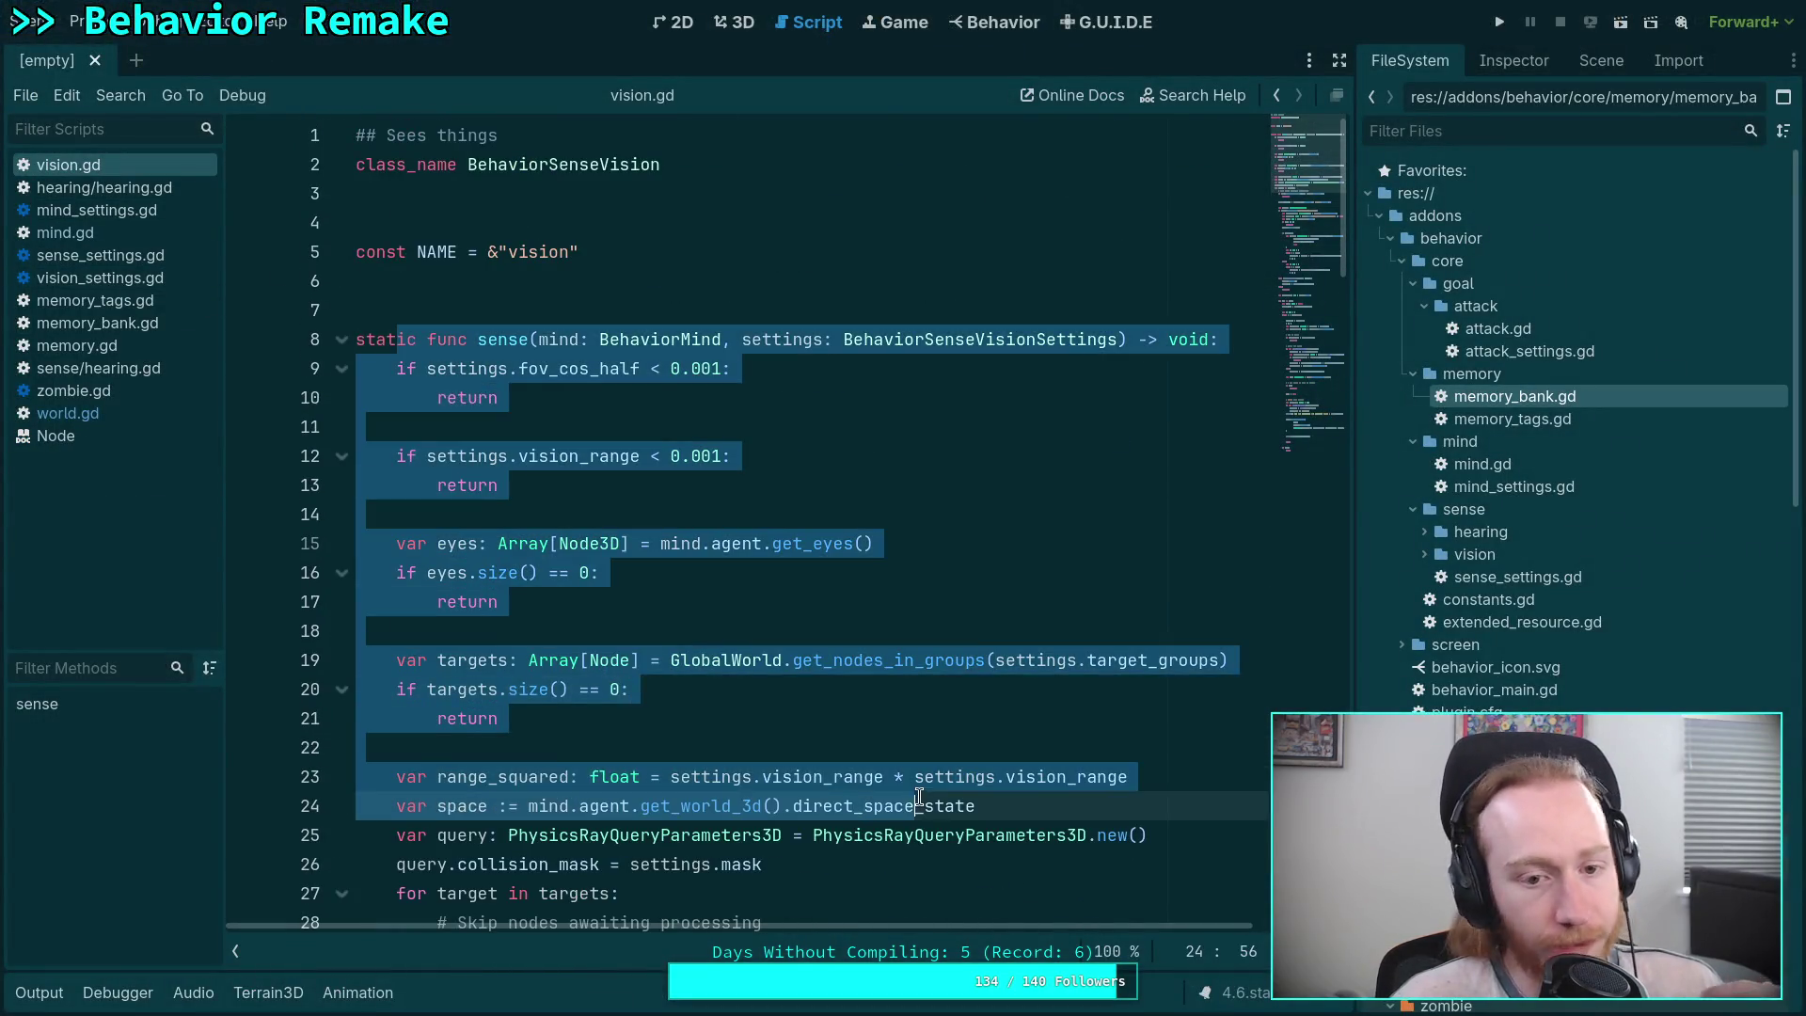
scroll(858, 698, "down", 4)
left_click(855, 694)
left_click(828, 668)
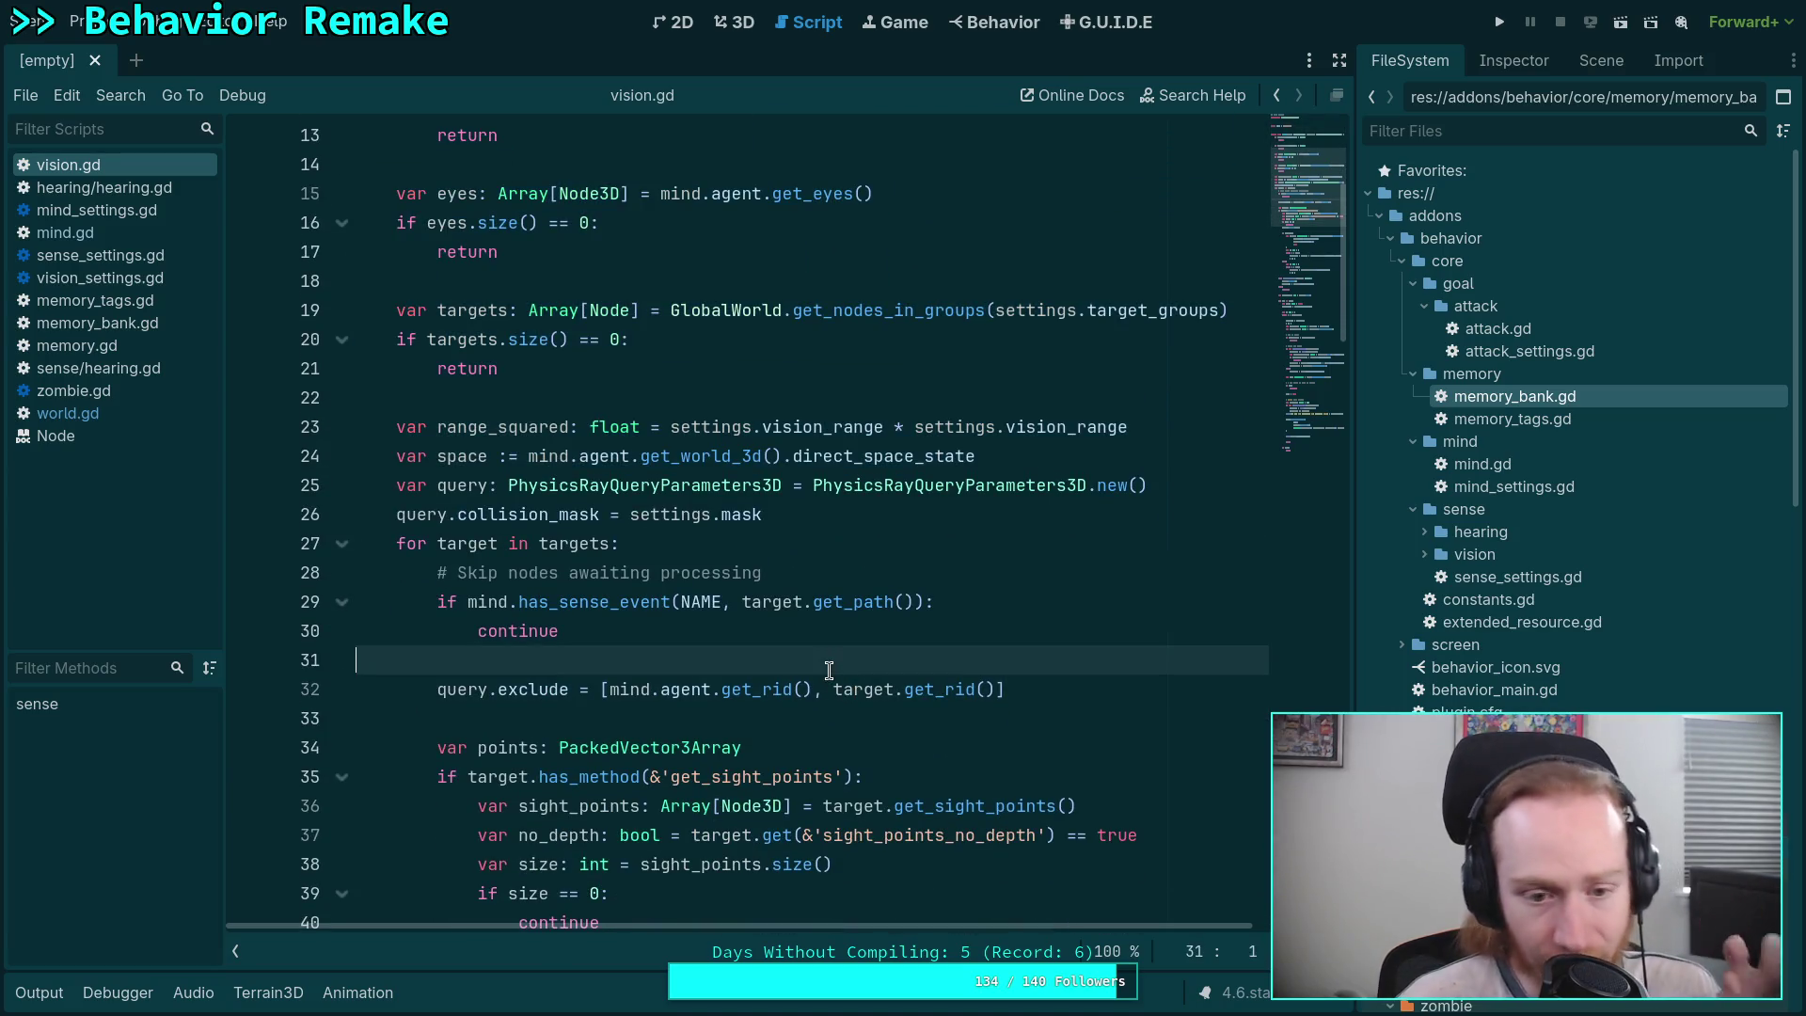
scroll(751, 623, "down", 15)
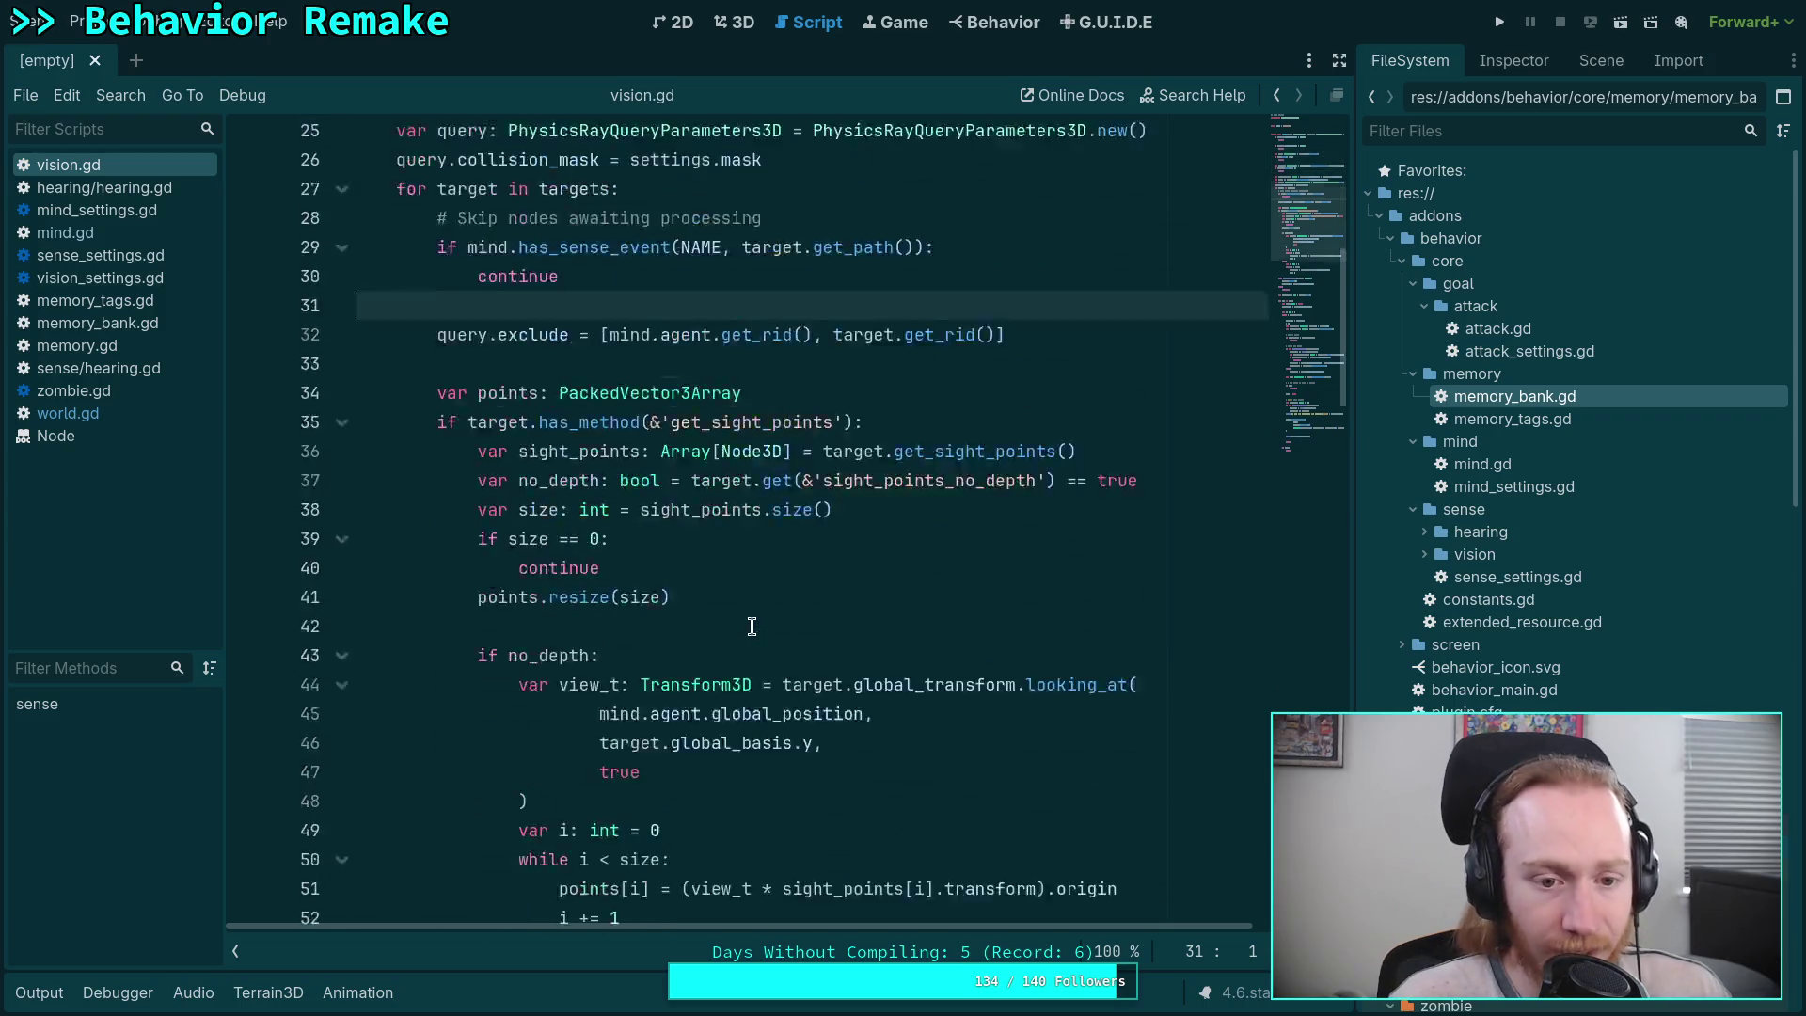
scroll(754, 577, "down", 14)
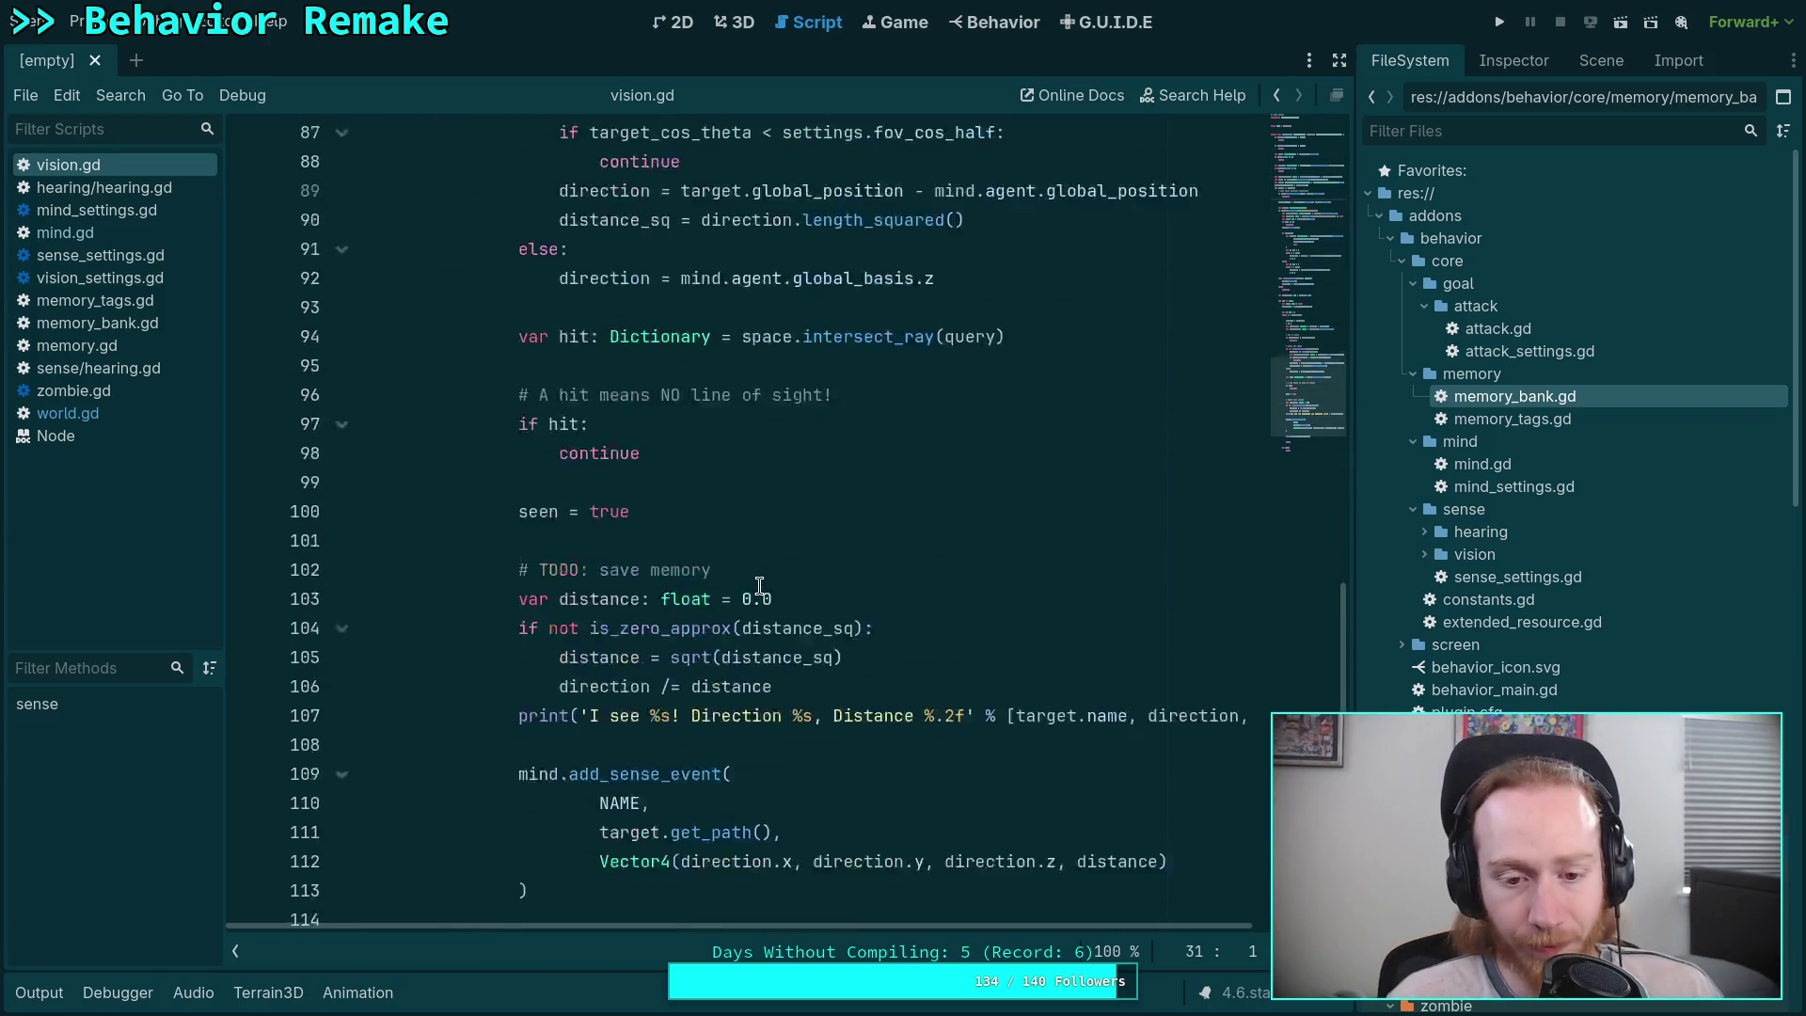
left_click(599, 657)
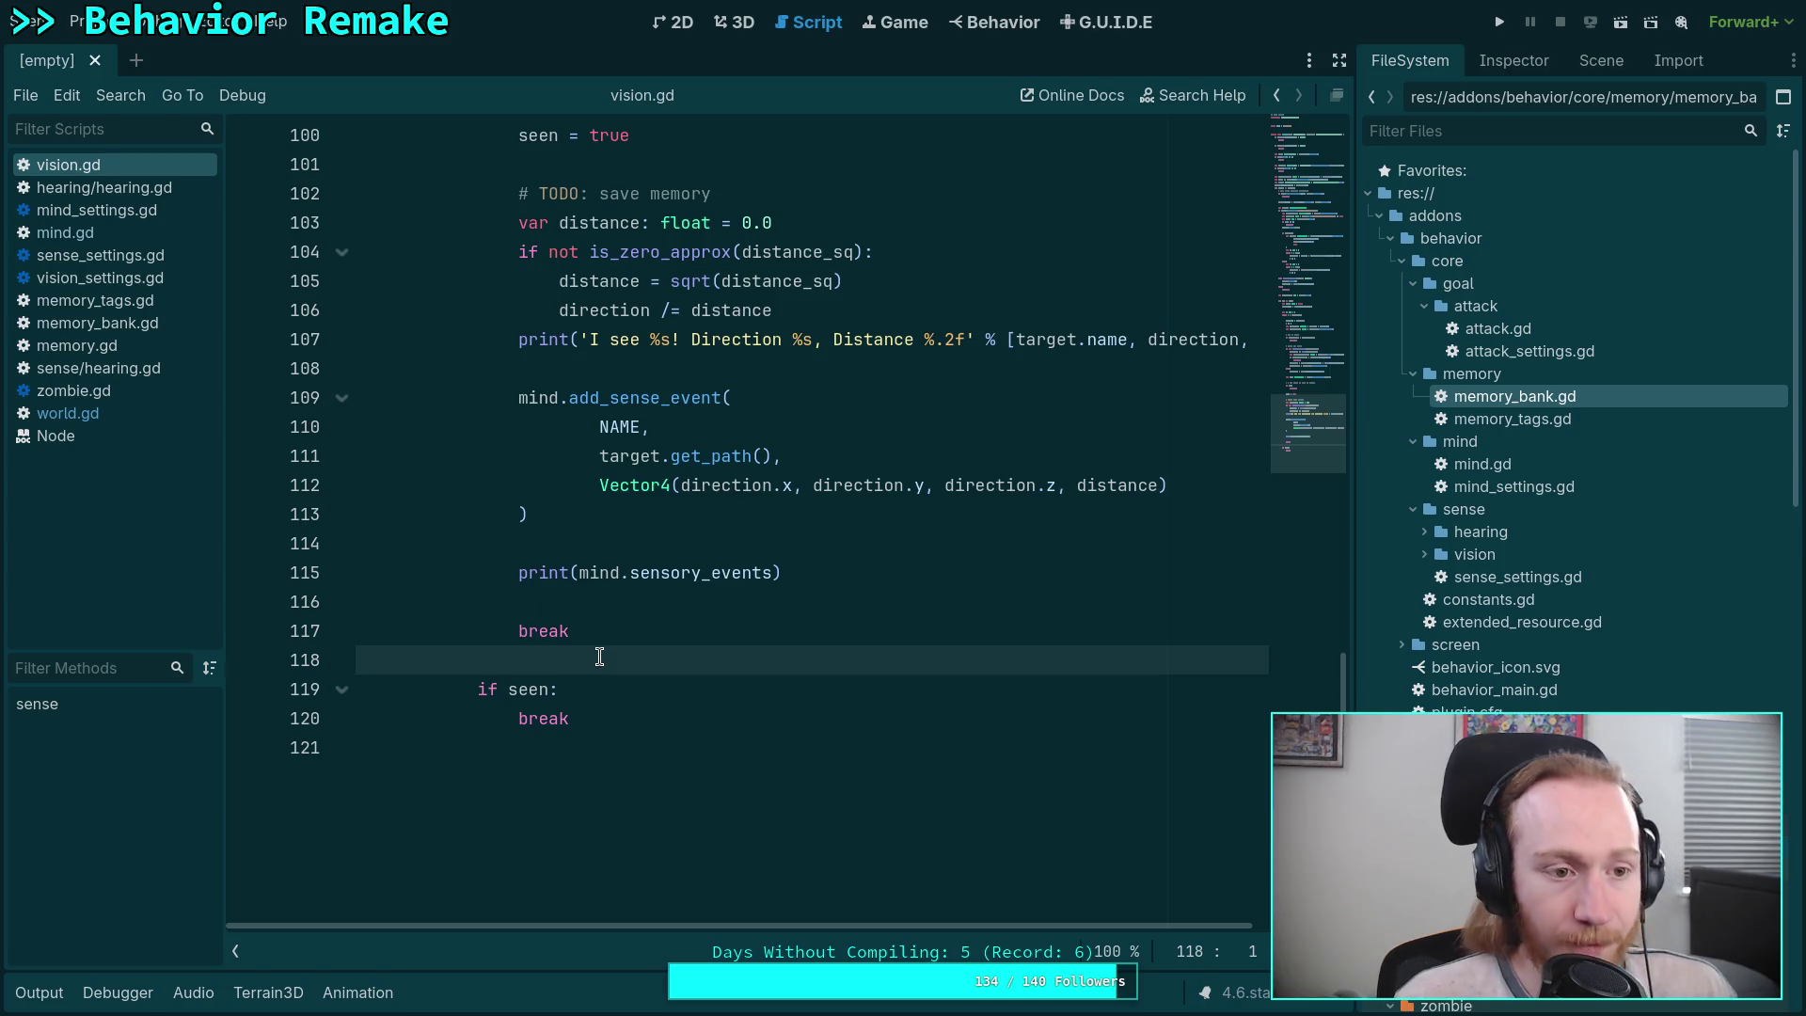
left_click(207, 232)
scroll(602, 616, "up", 5)
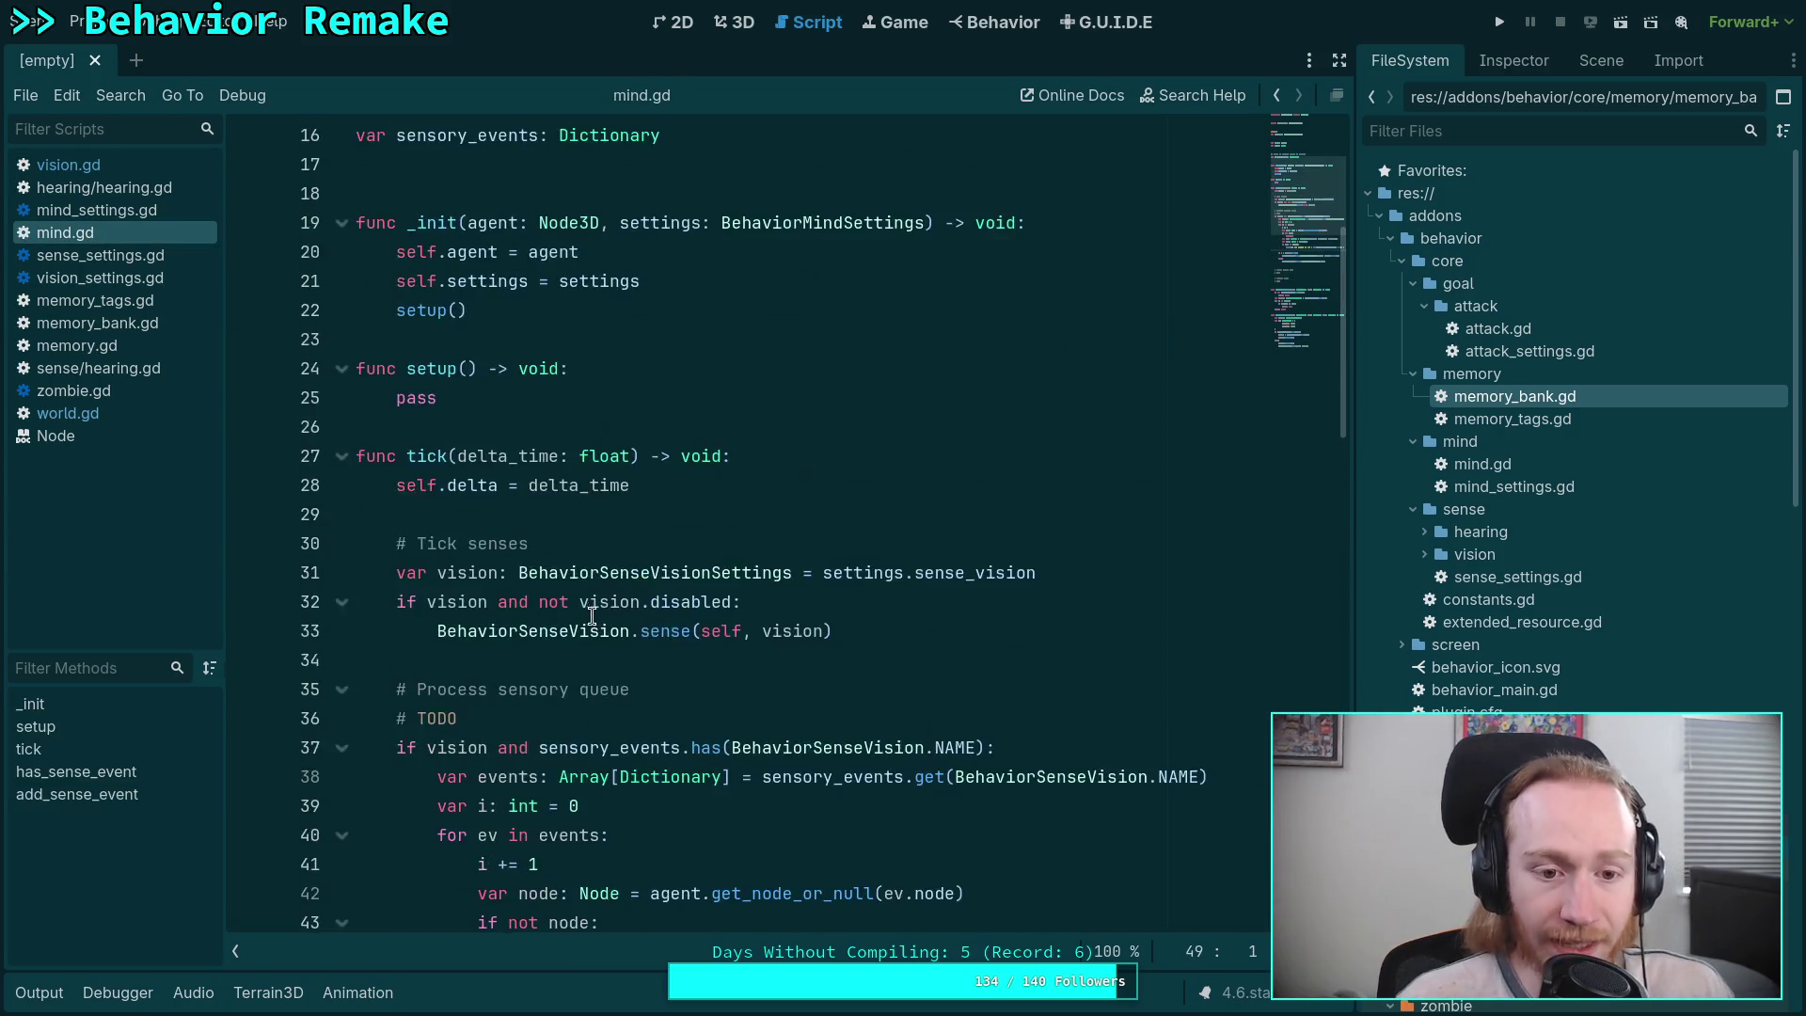
scroll(602, 617, "up", 5)
left_click_drag(696, 579, 357, 544)
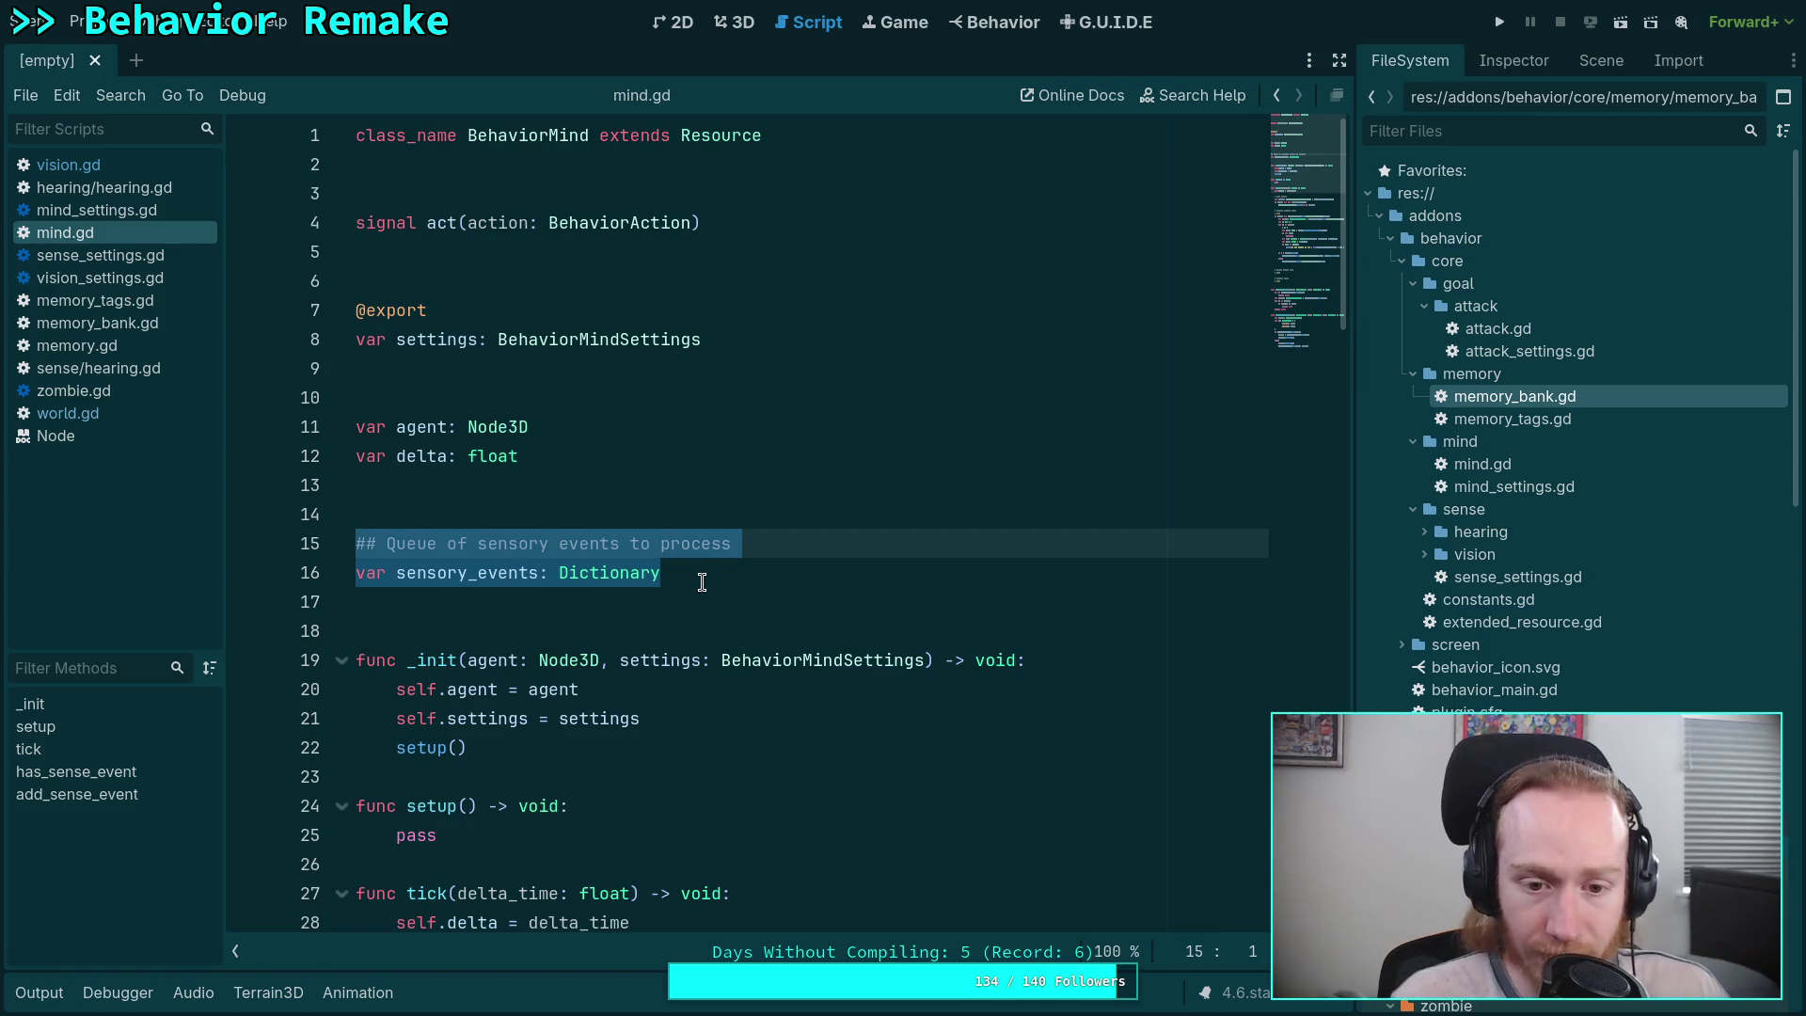
left_click(712, 576)
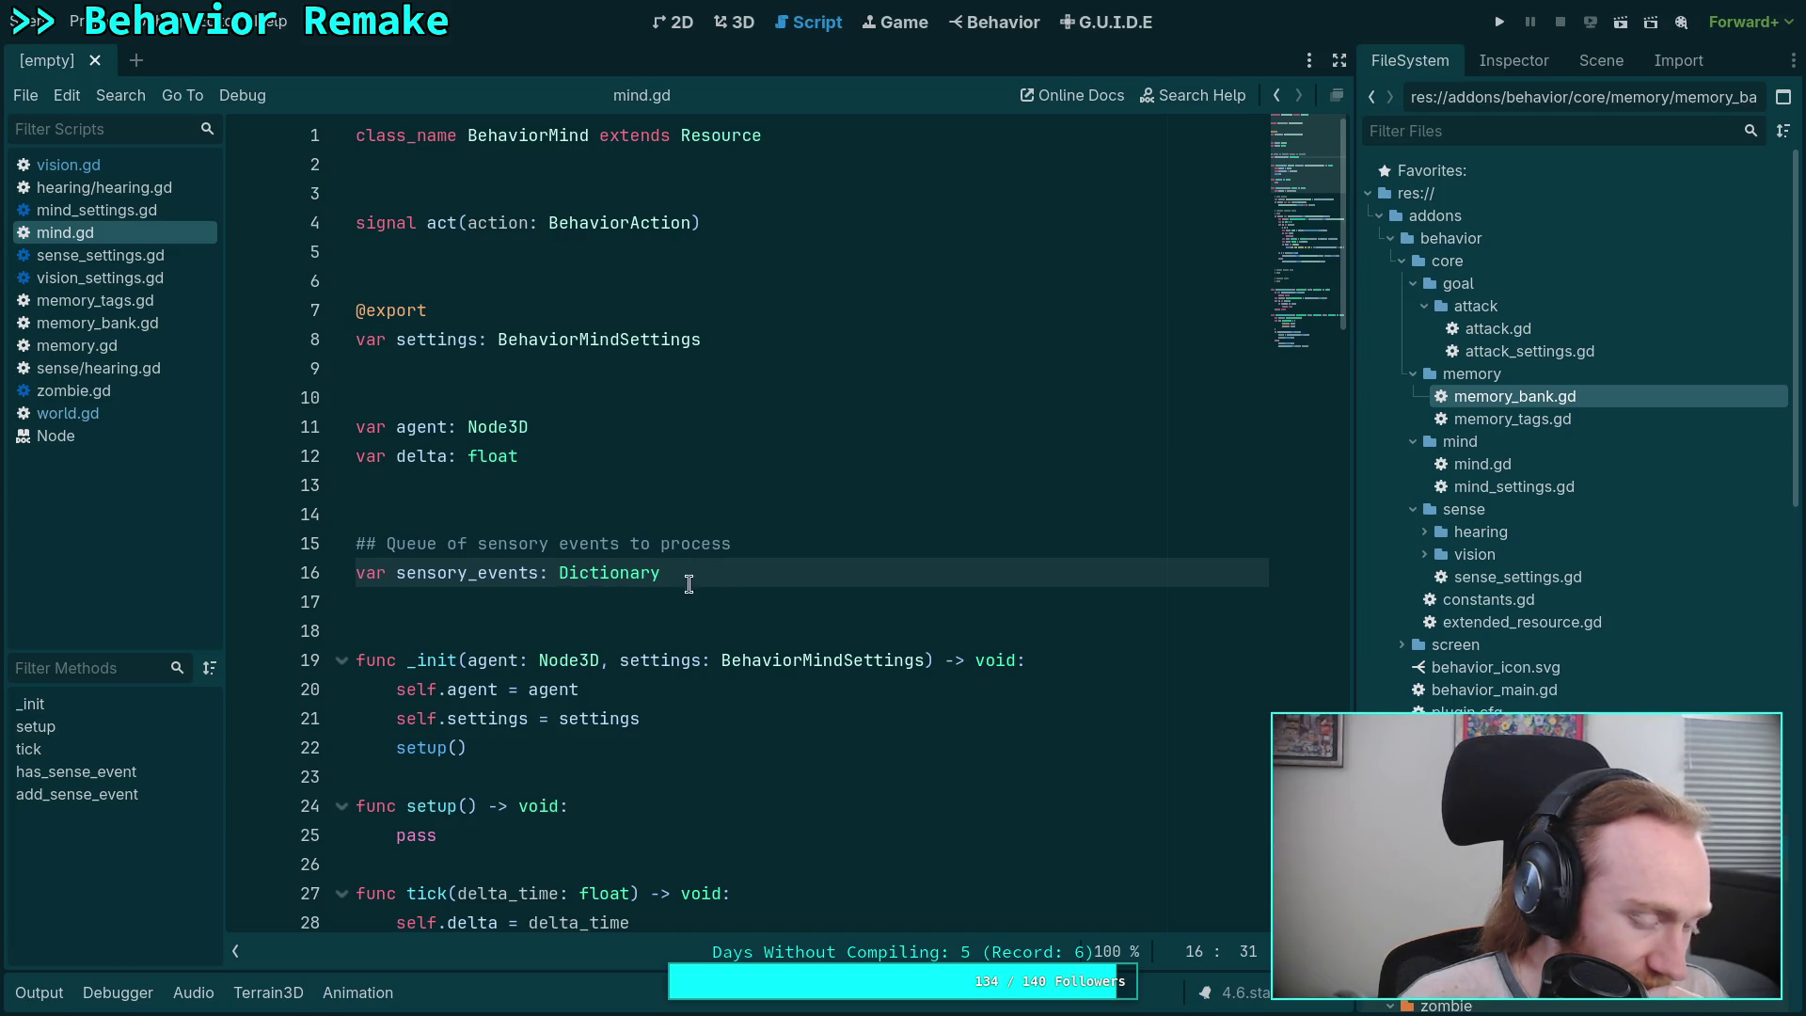
left_click(573, 593)
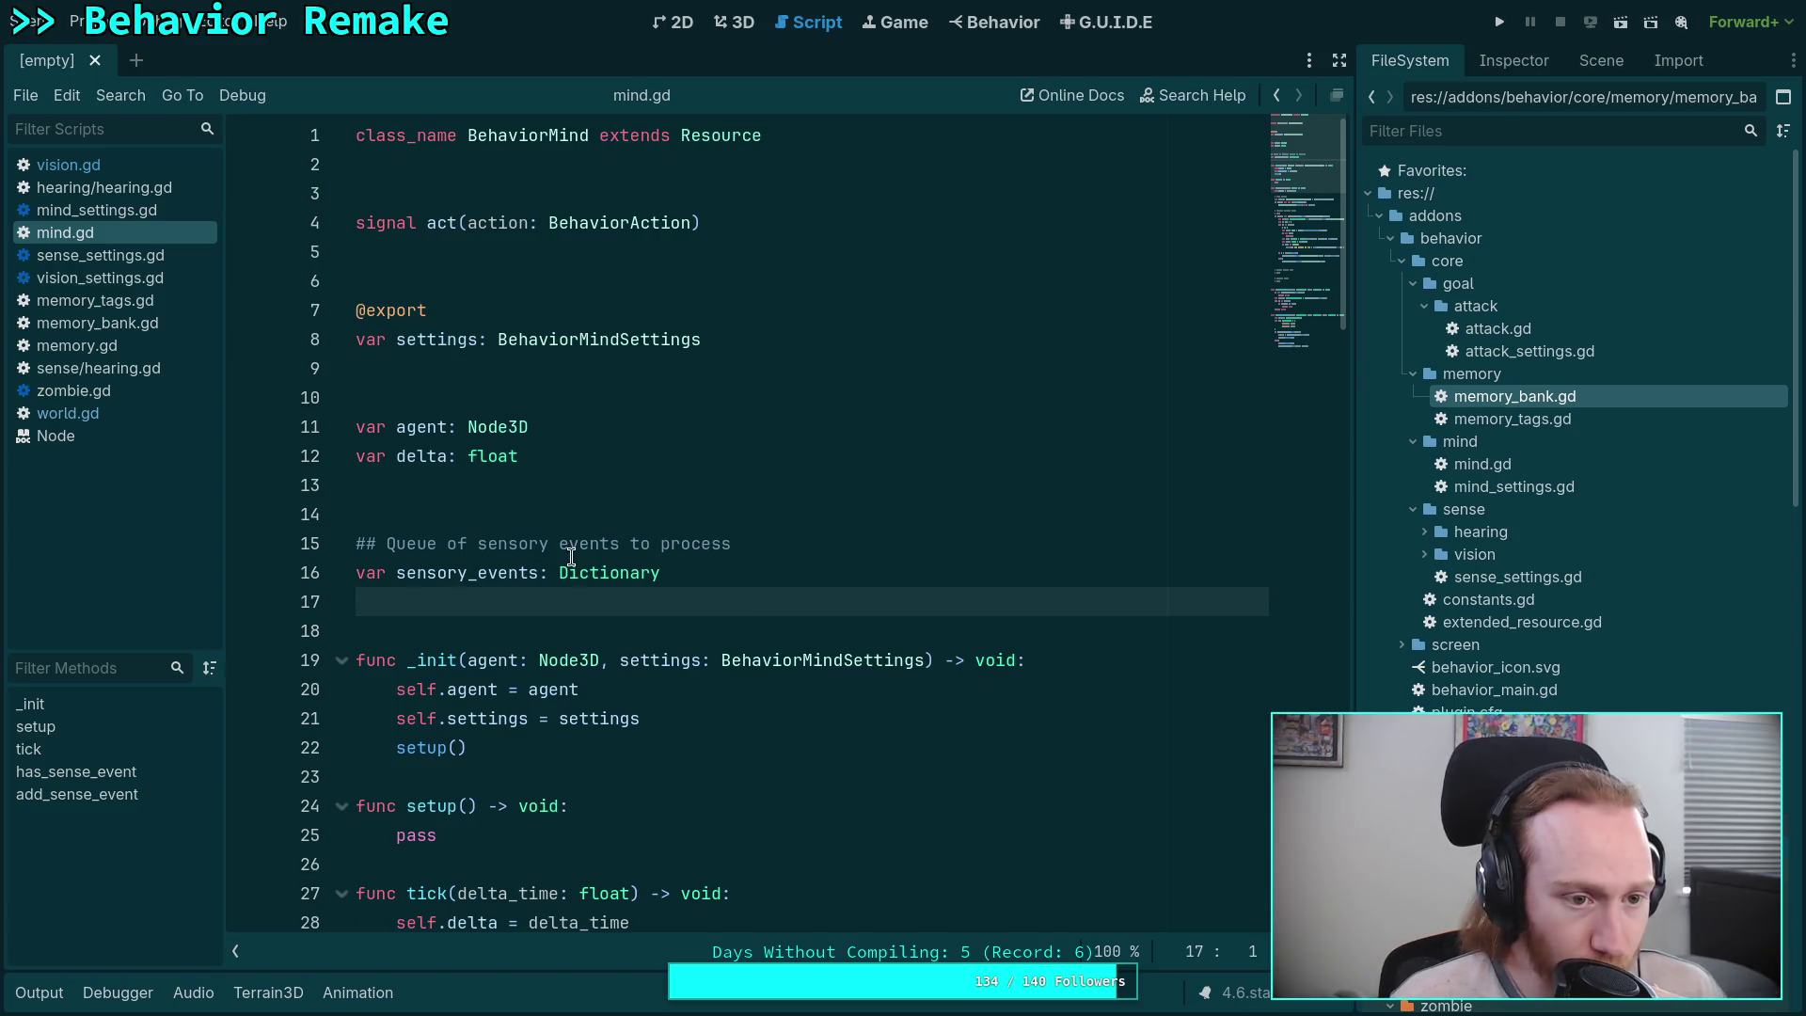
- Switch the script editor back to vision.gd
left_click(143, 166)
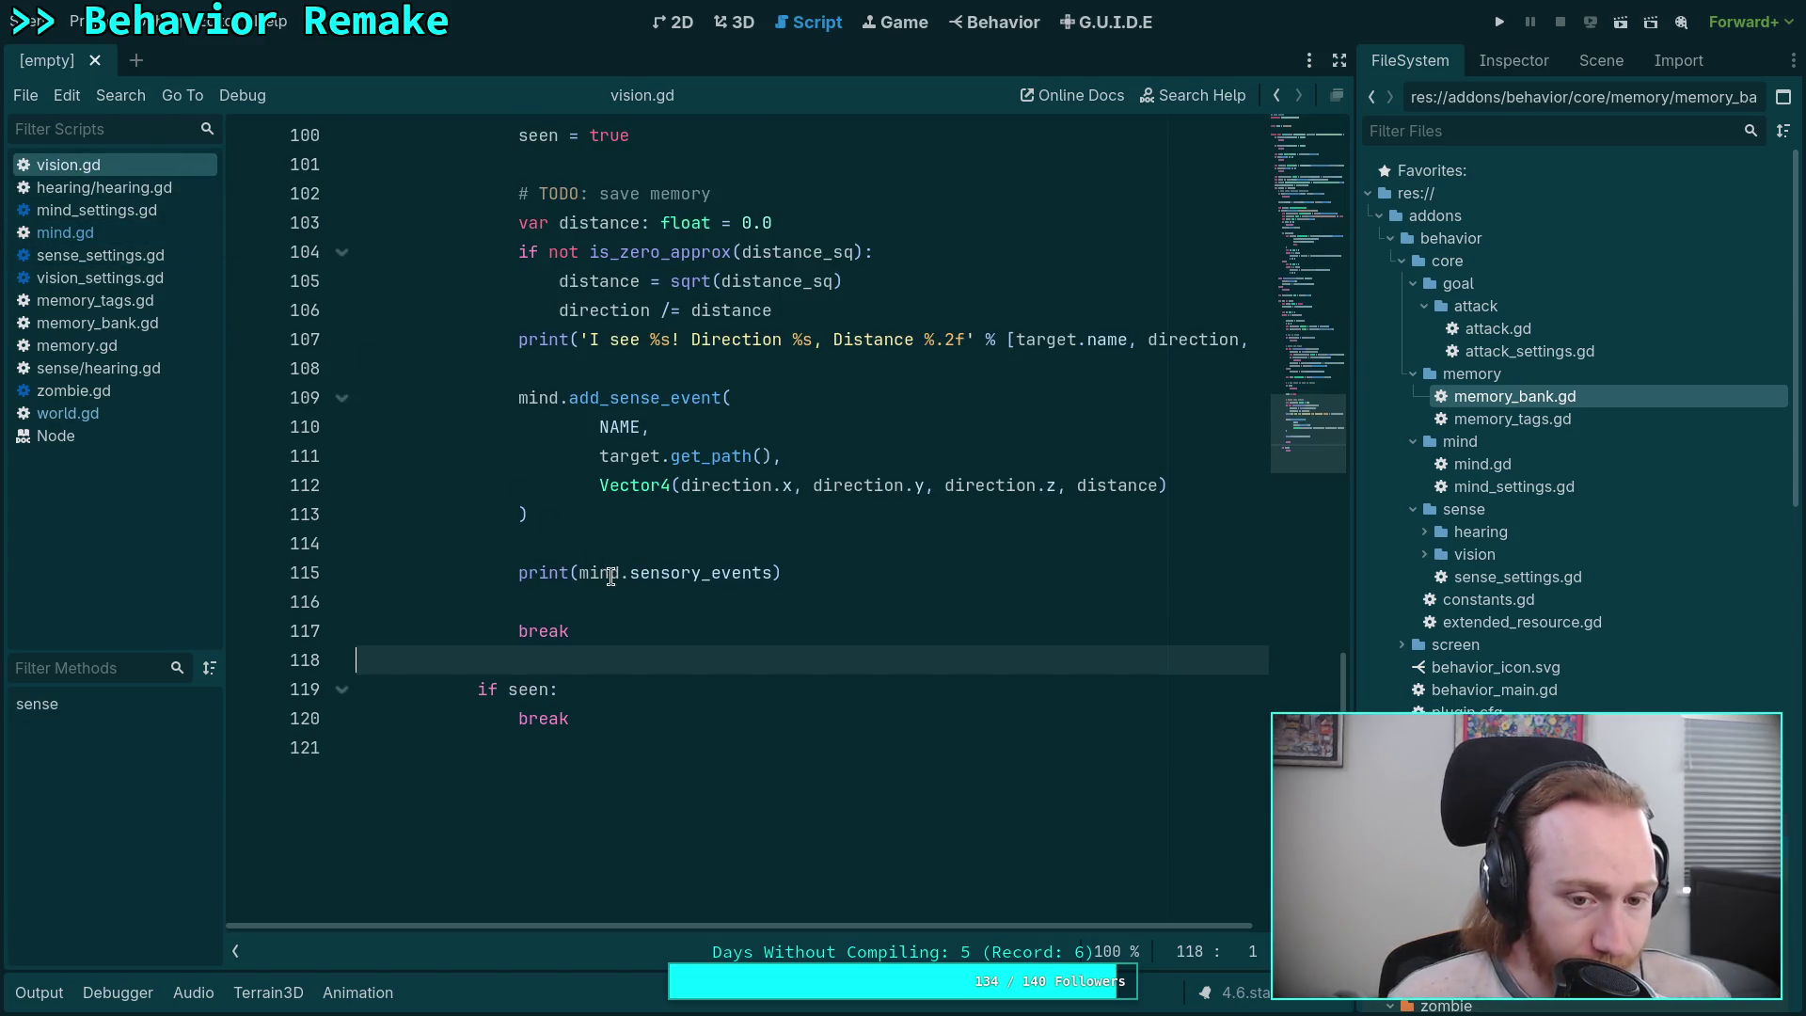
- Scroll up through vision.gd's sense loop, then return to the design document in the browser
scroll(607, 574, "up", 4)
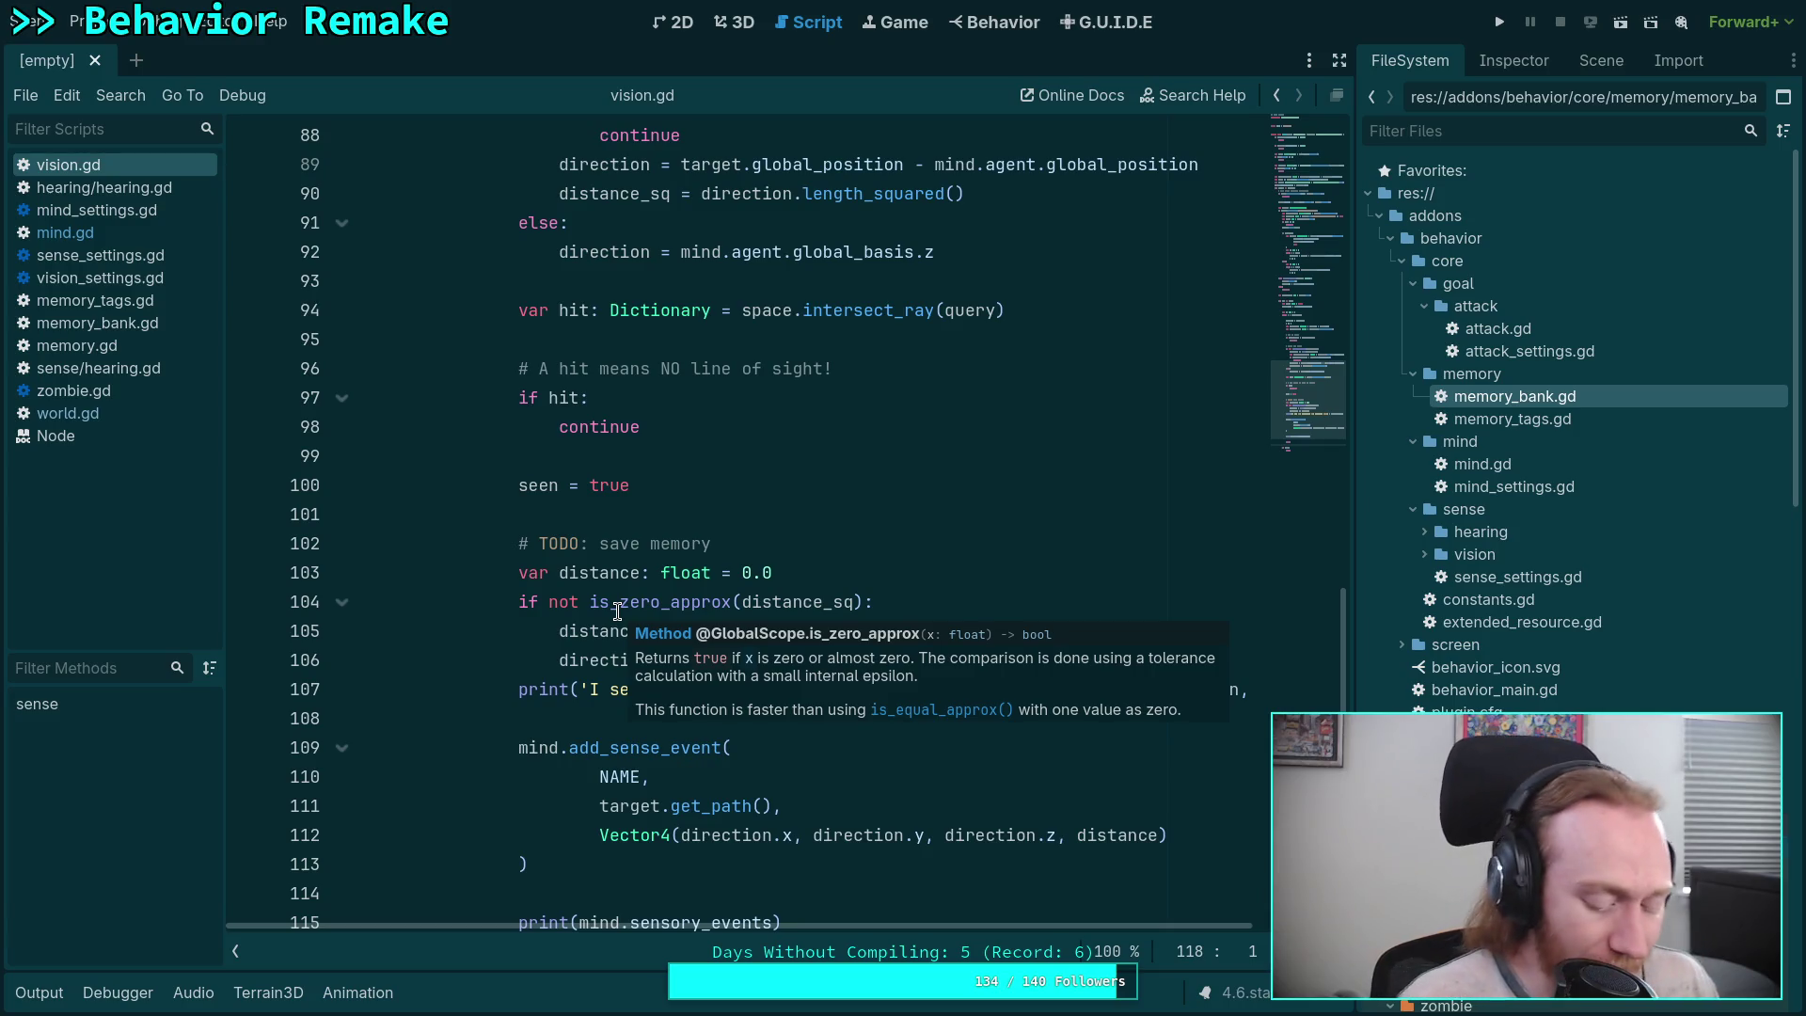
key("alt+Tab")
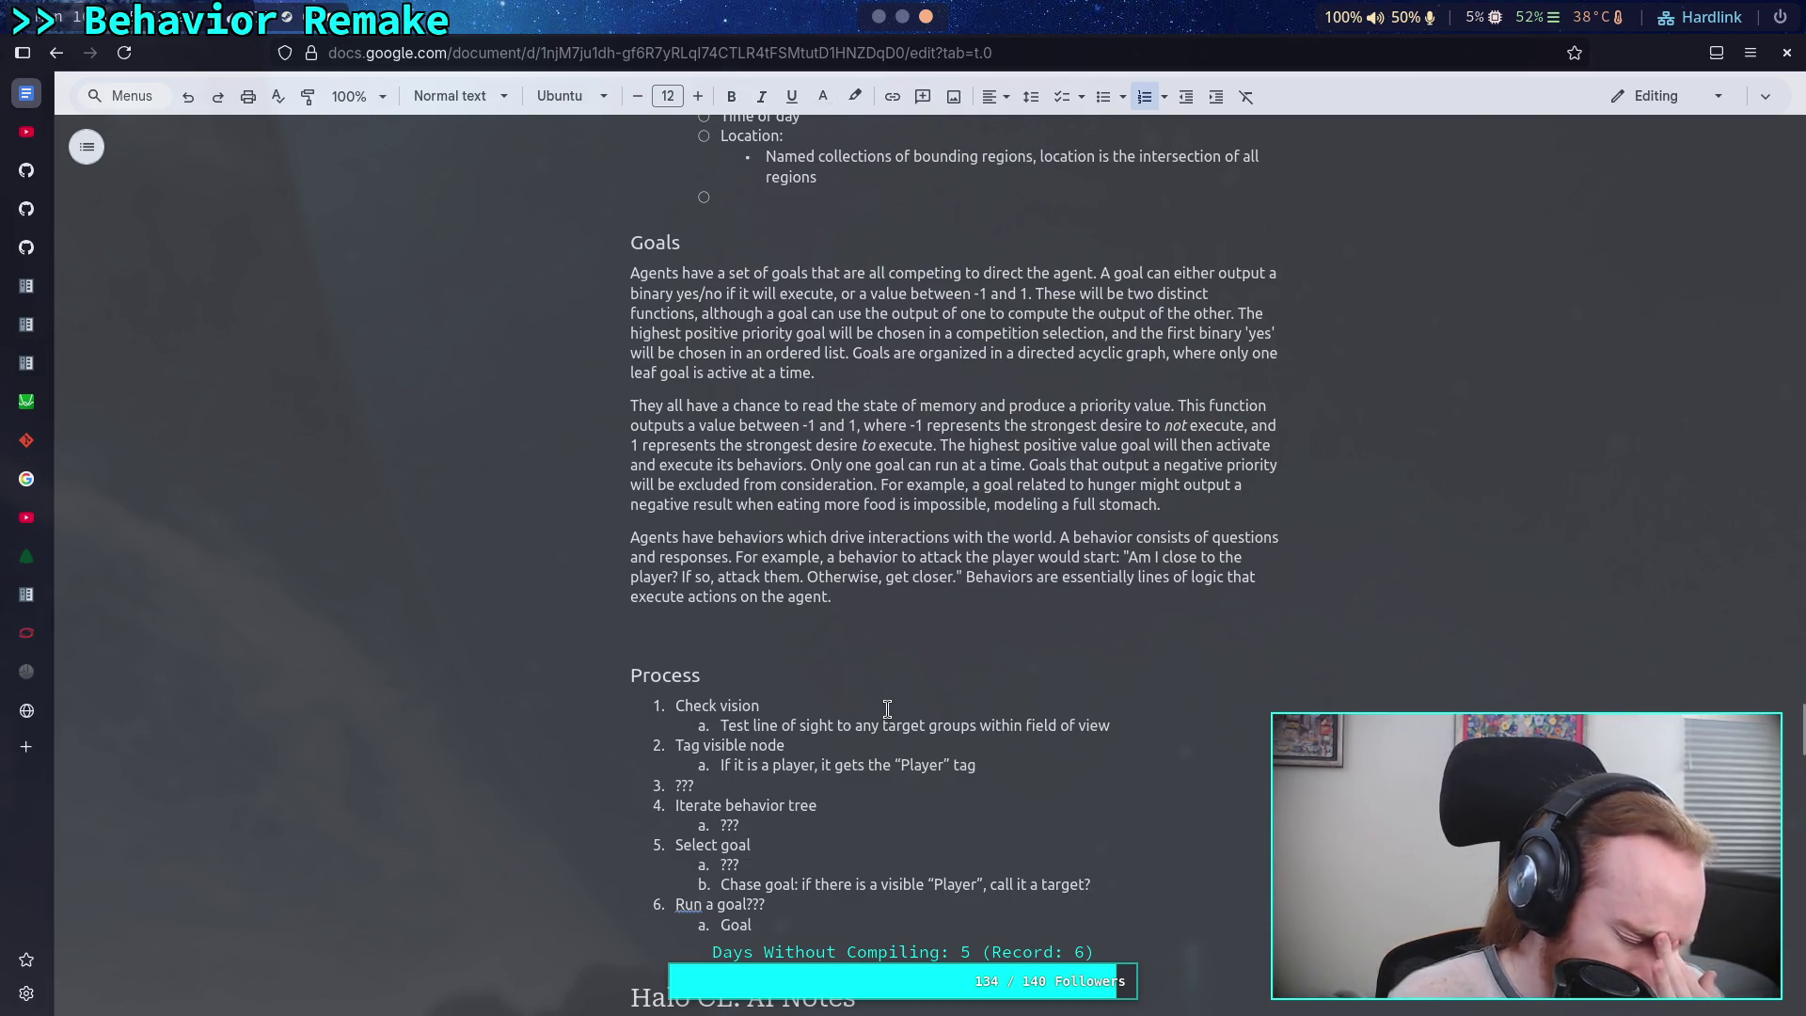
left_click(831, 783)
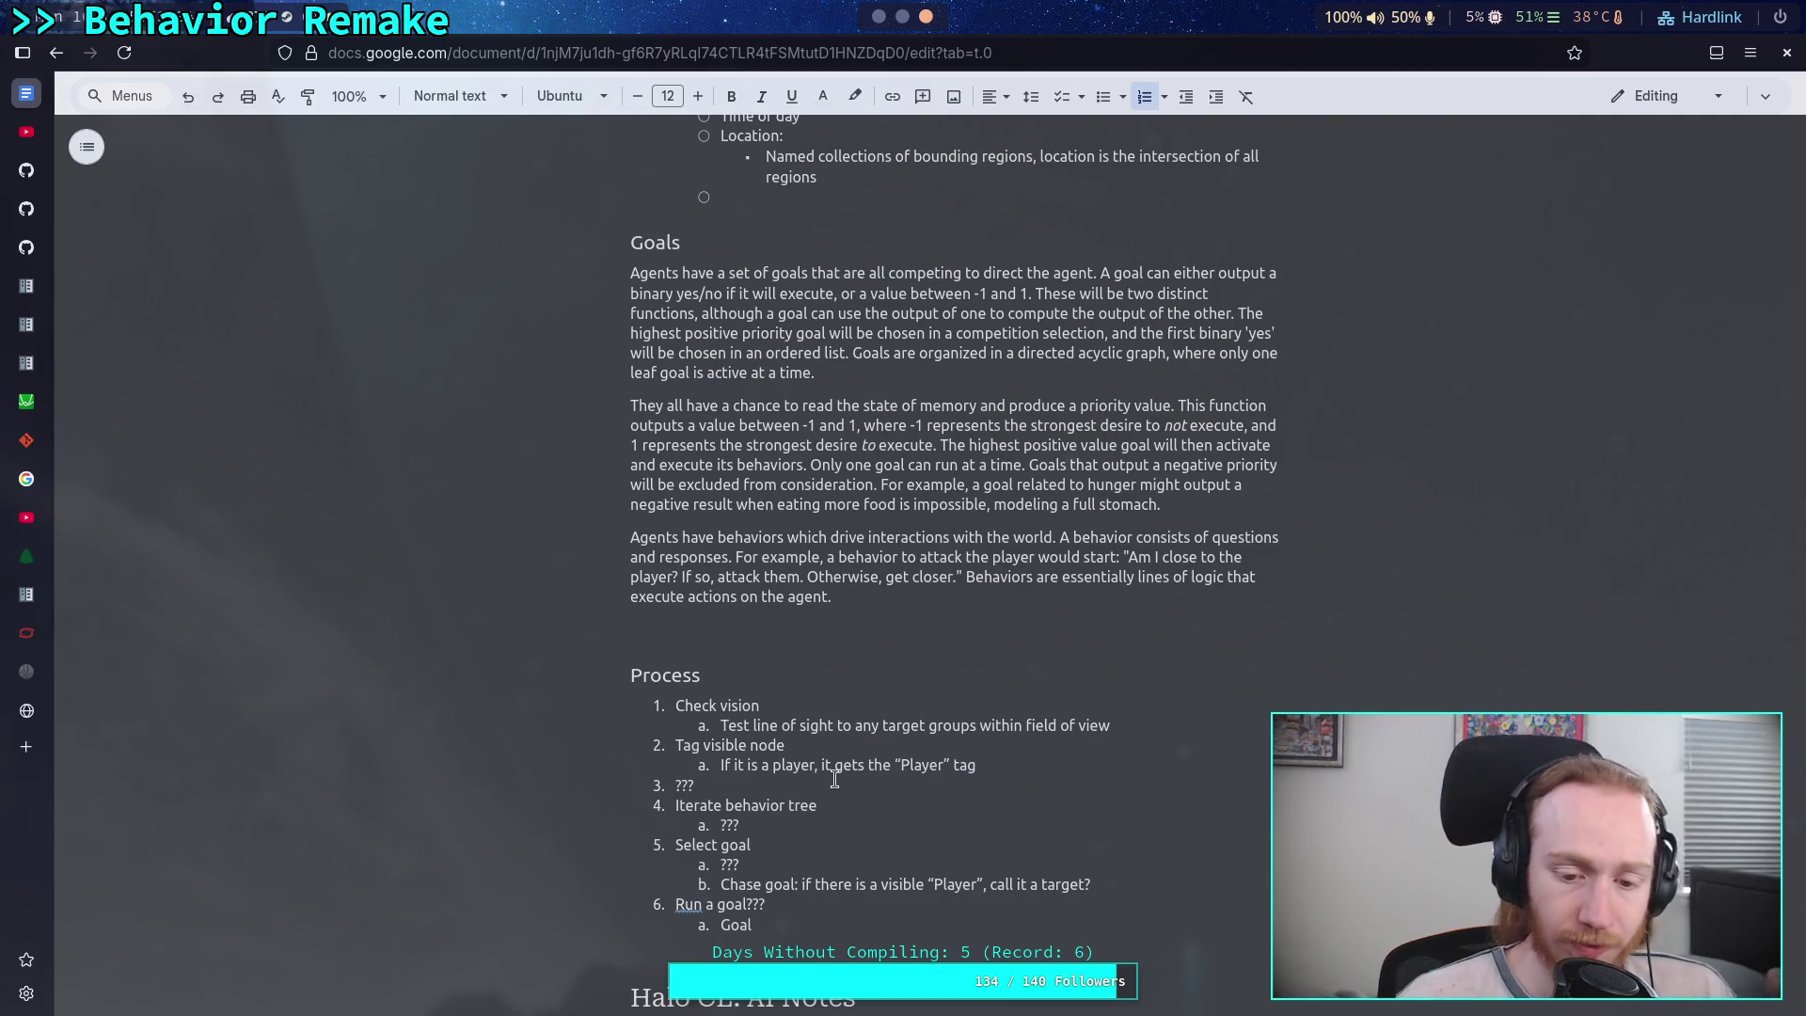
- Scroll down the Process list, then bring up the Halo 2 AI talk's Behaviors slide
scroll(884, 745, "down", 3)
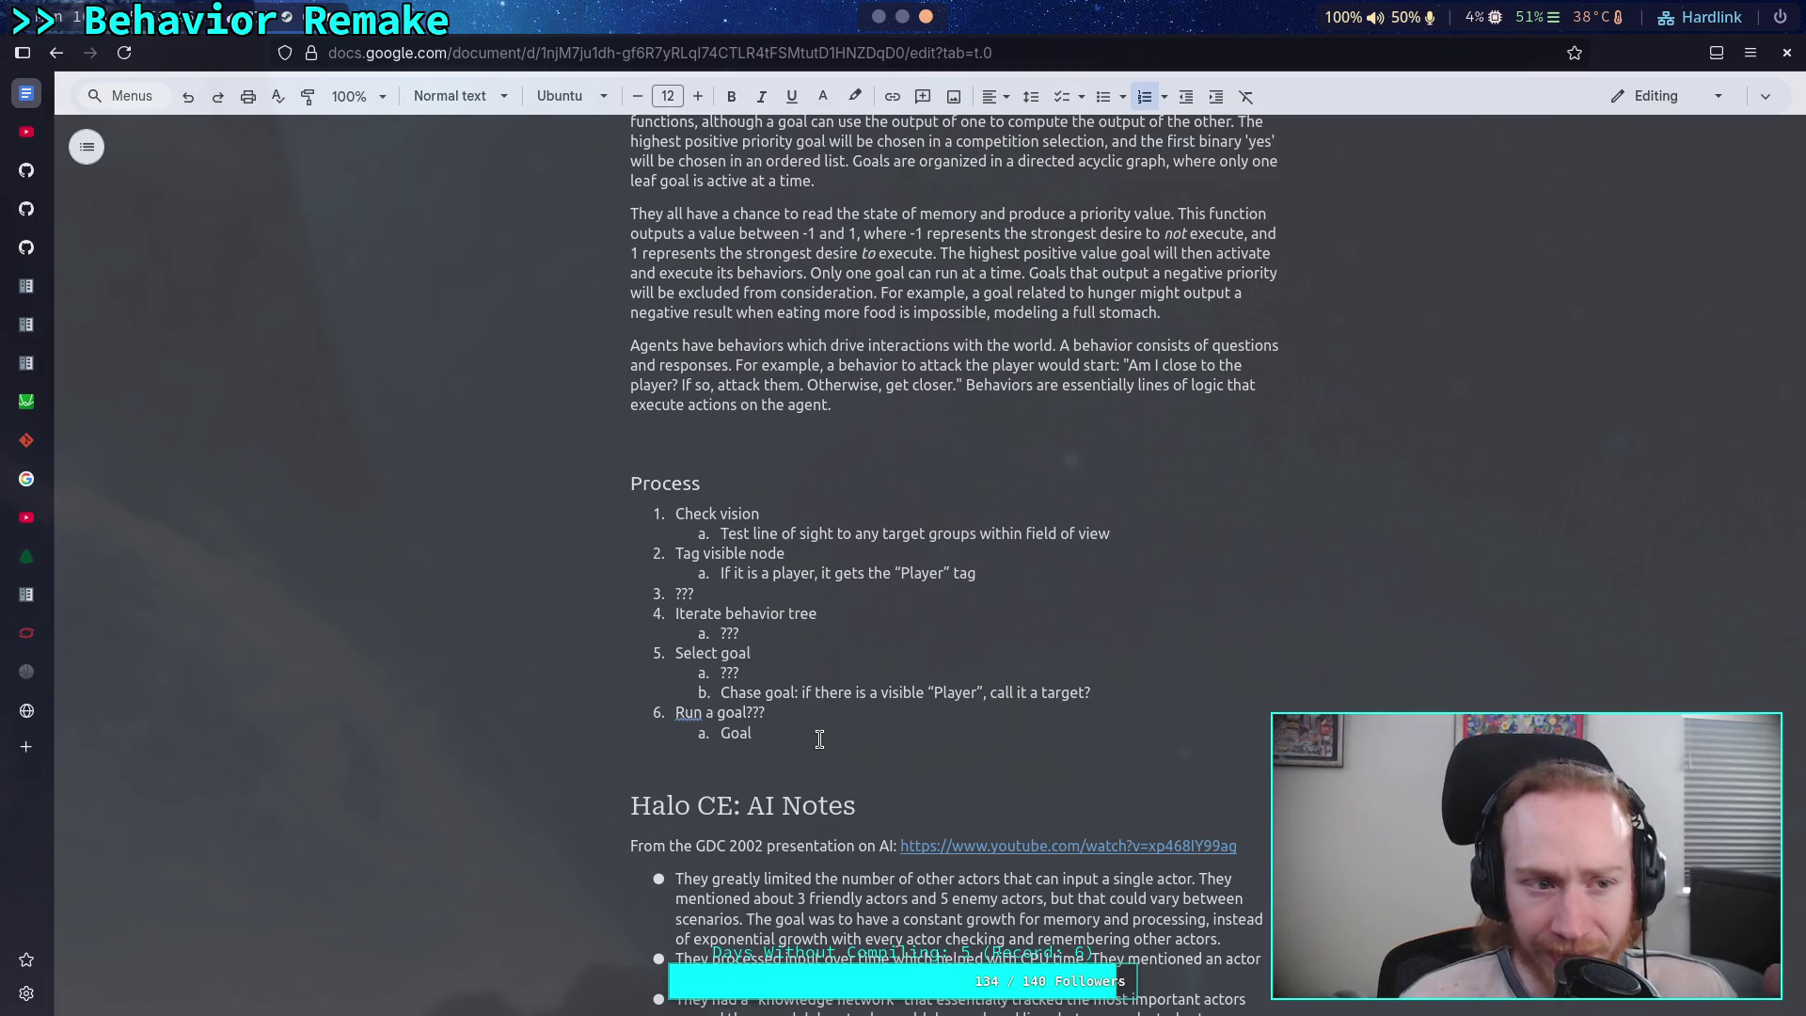
key("ctrl+Tab")
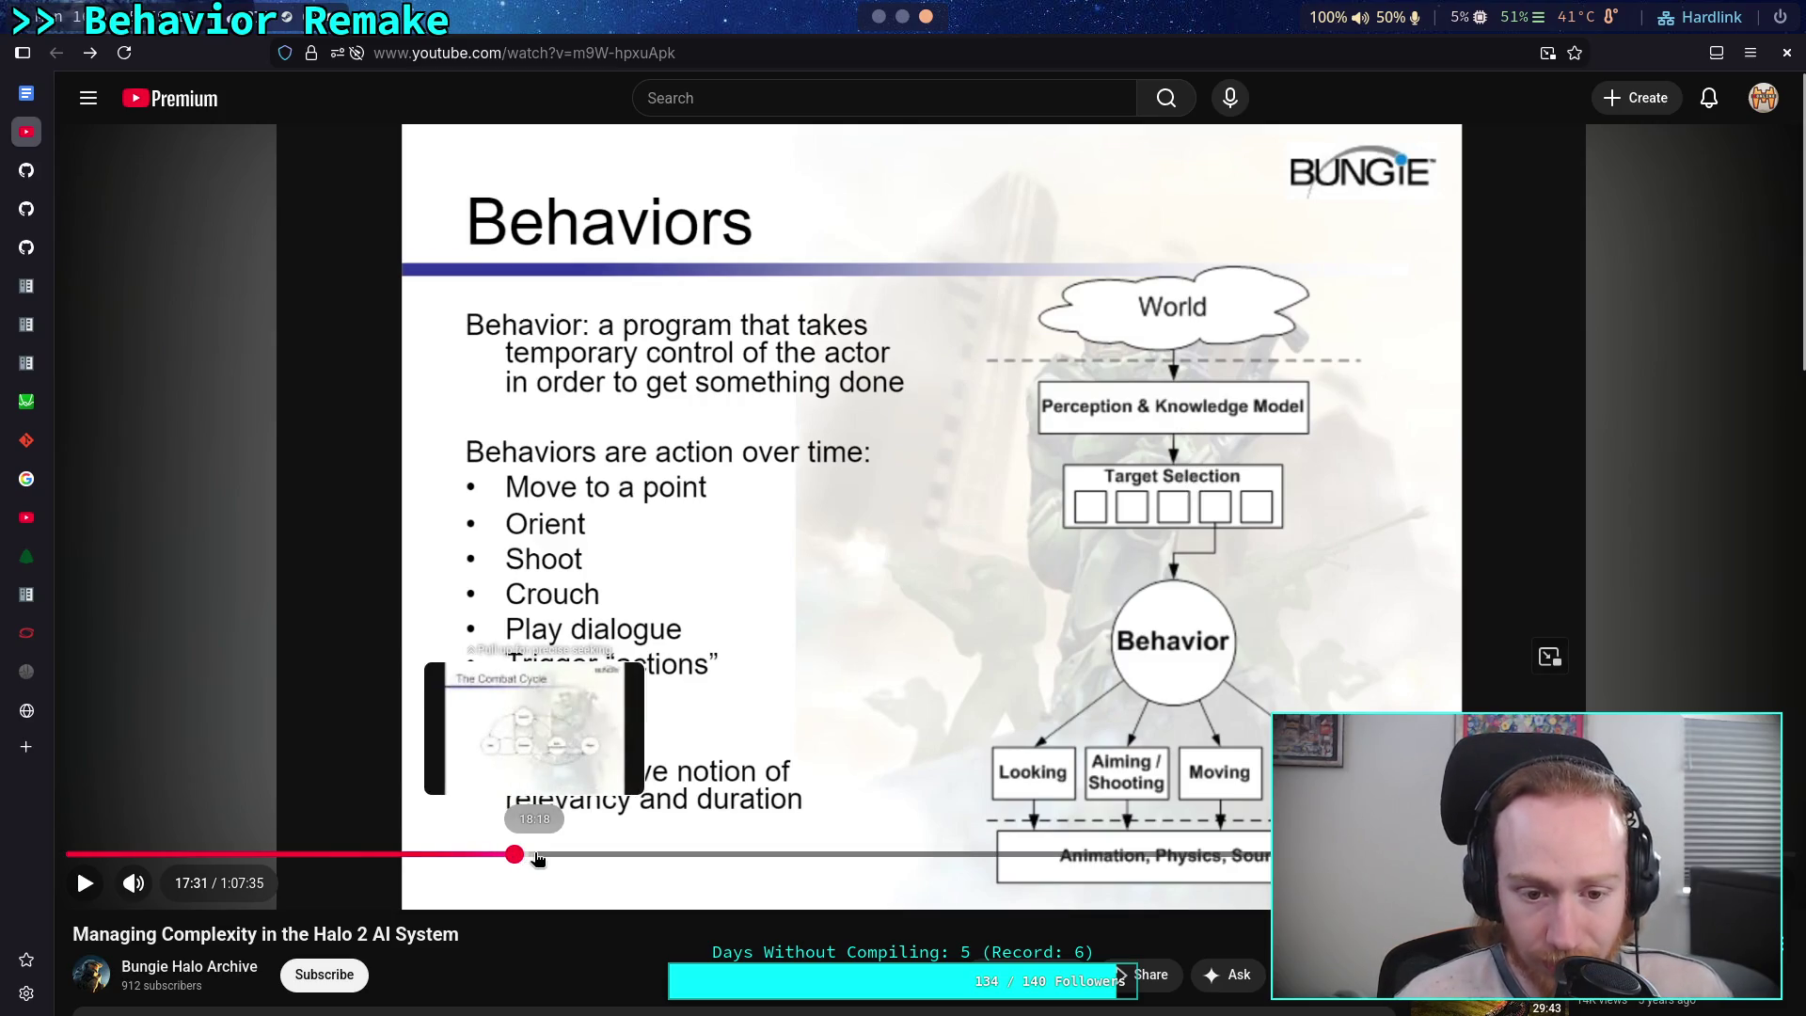
- Seek the Halo 2 AI talk past Decision-Making and Stimulus Behaviors to Joint Behaviors at 38:46
left_click(565, 854)
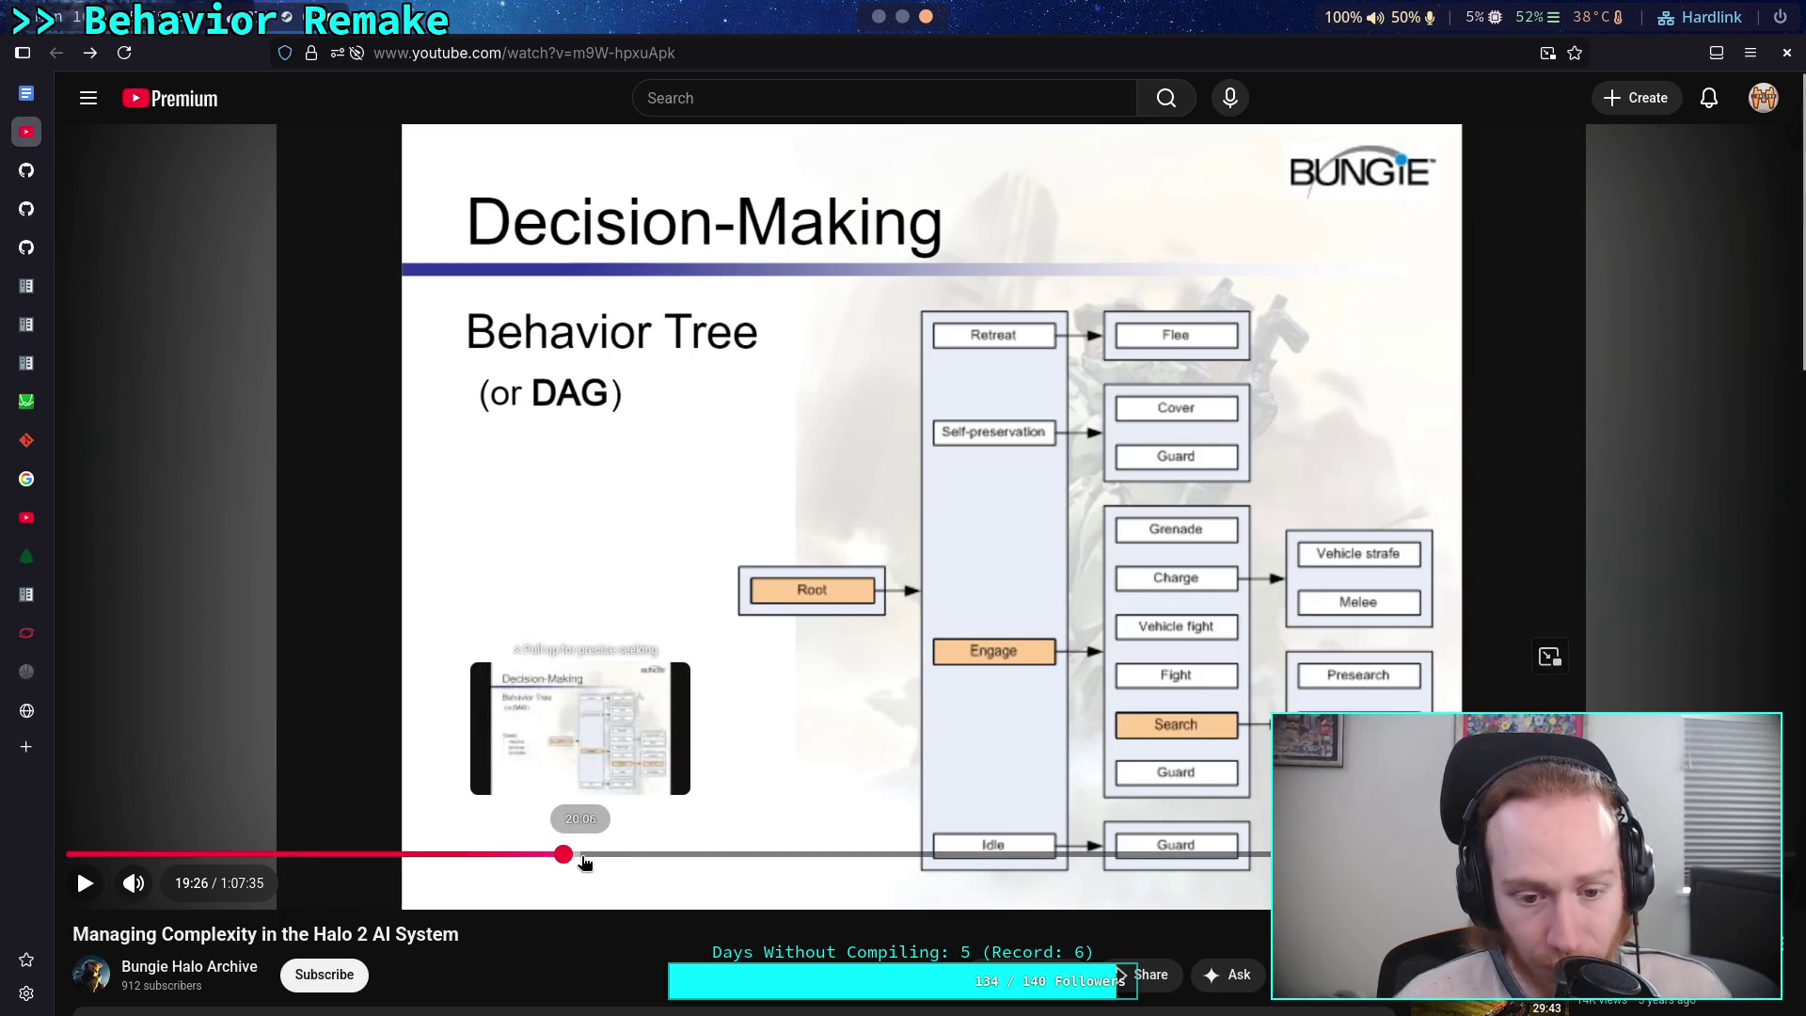
left_click(612, 859)
mouse_move(639, 859)
left_mouse_down()
mouse_move(1105, 856)
mouse_move(1050, 858)
left_mouse_up()
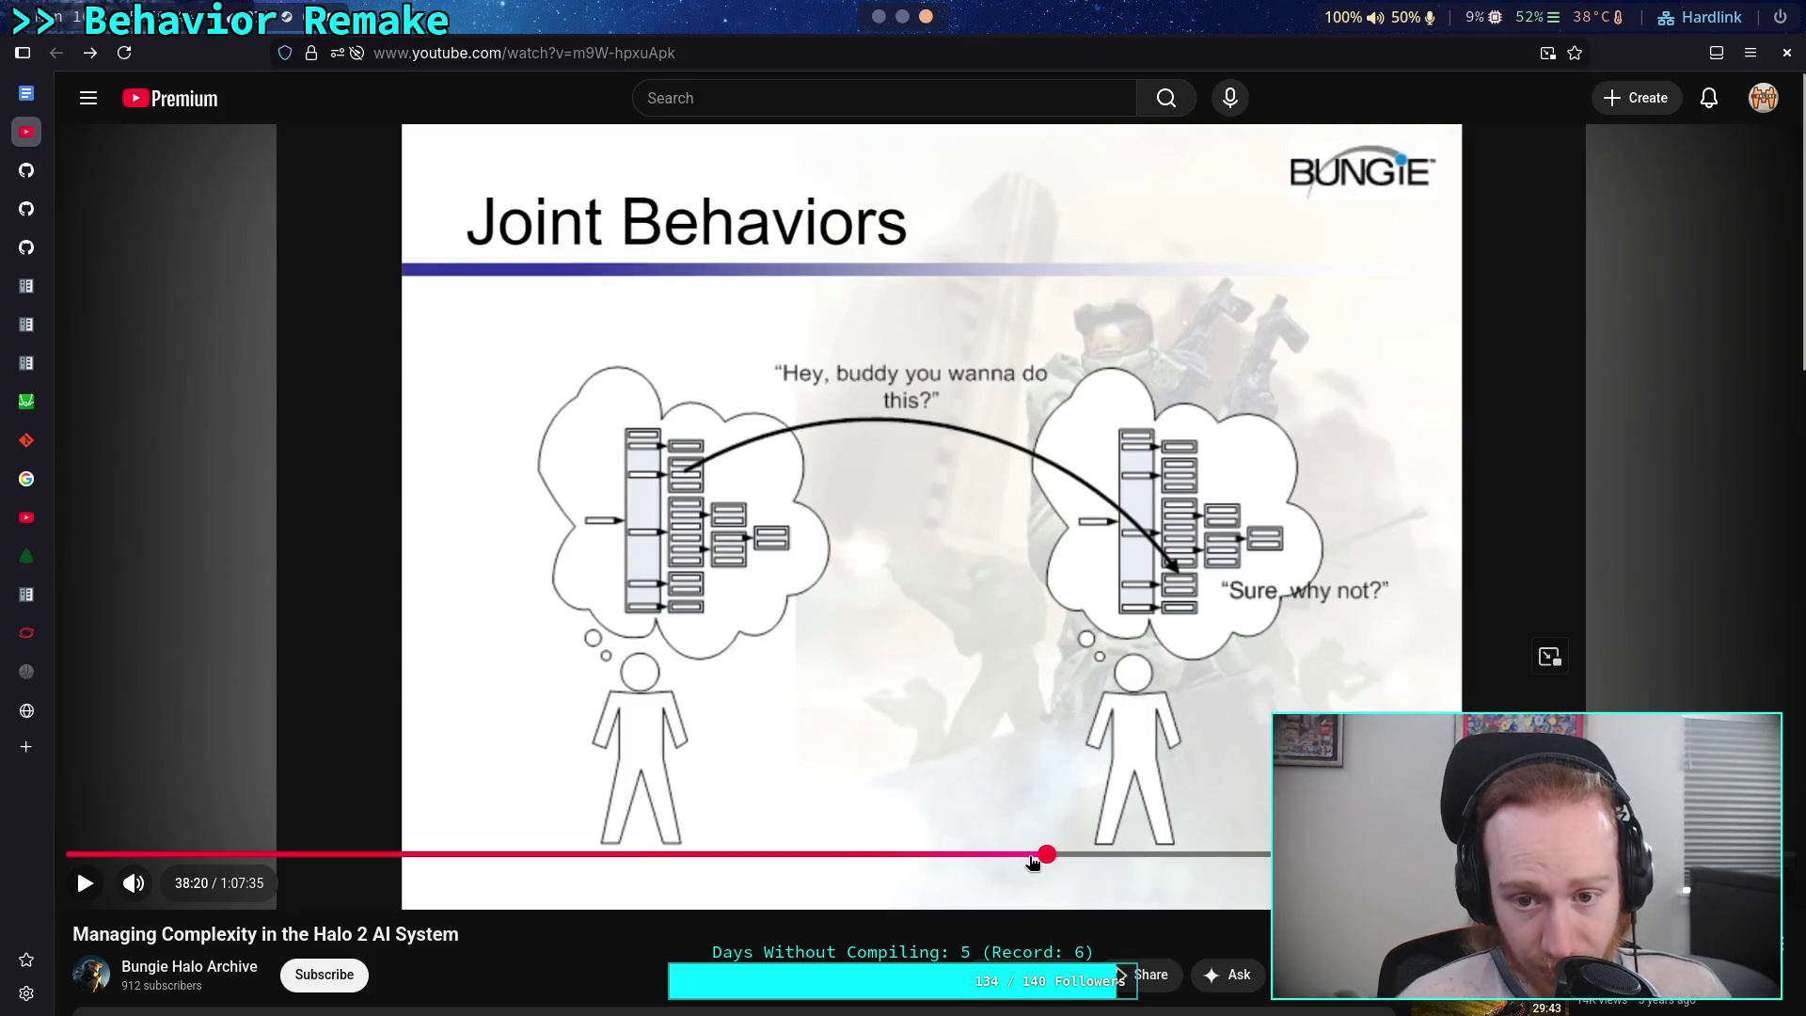
left_click(1021, 856)
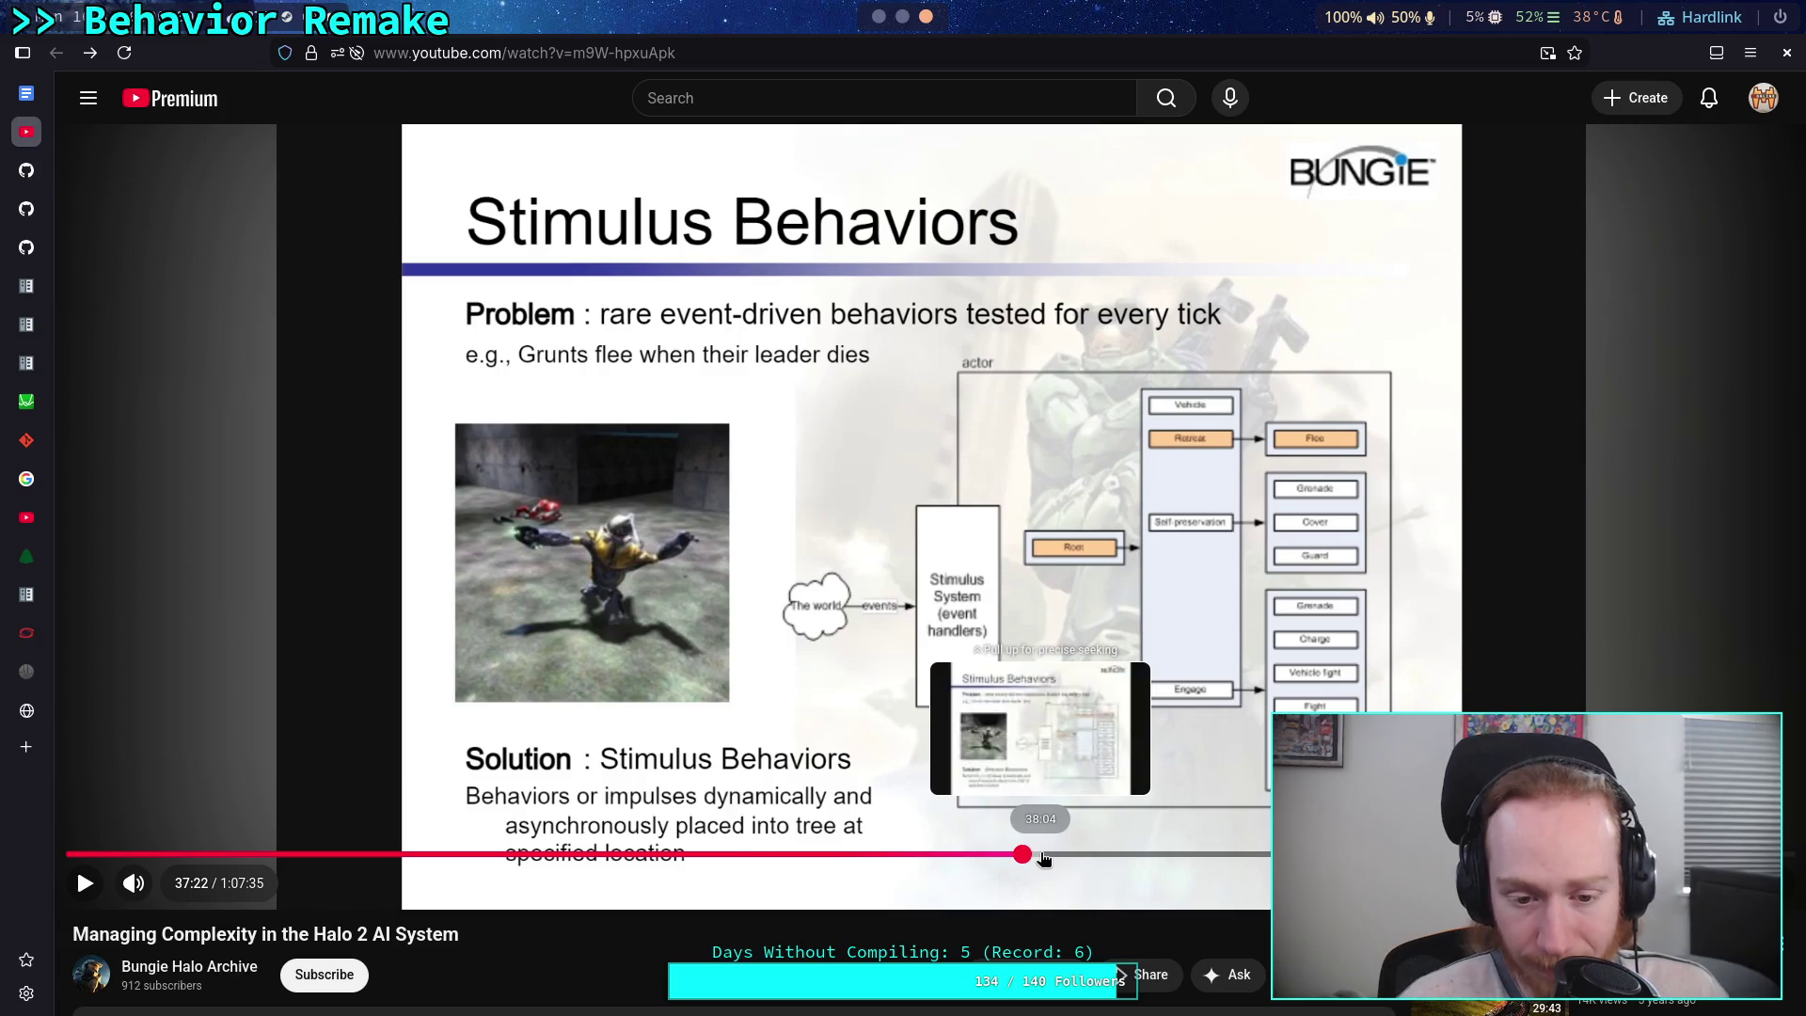
left_click(1044, 858)
left_click(1082, 854)
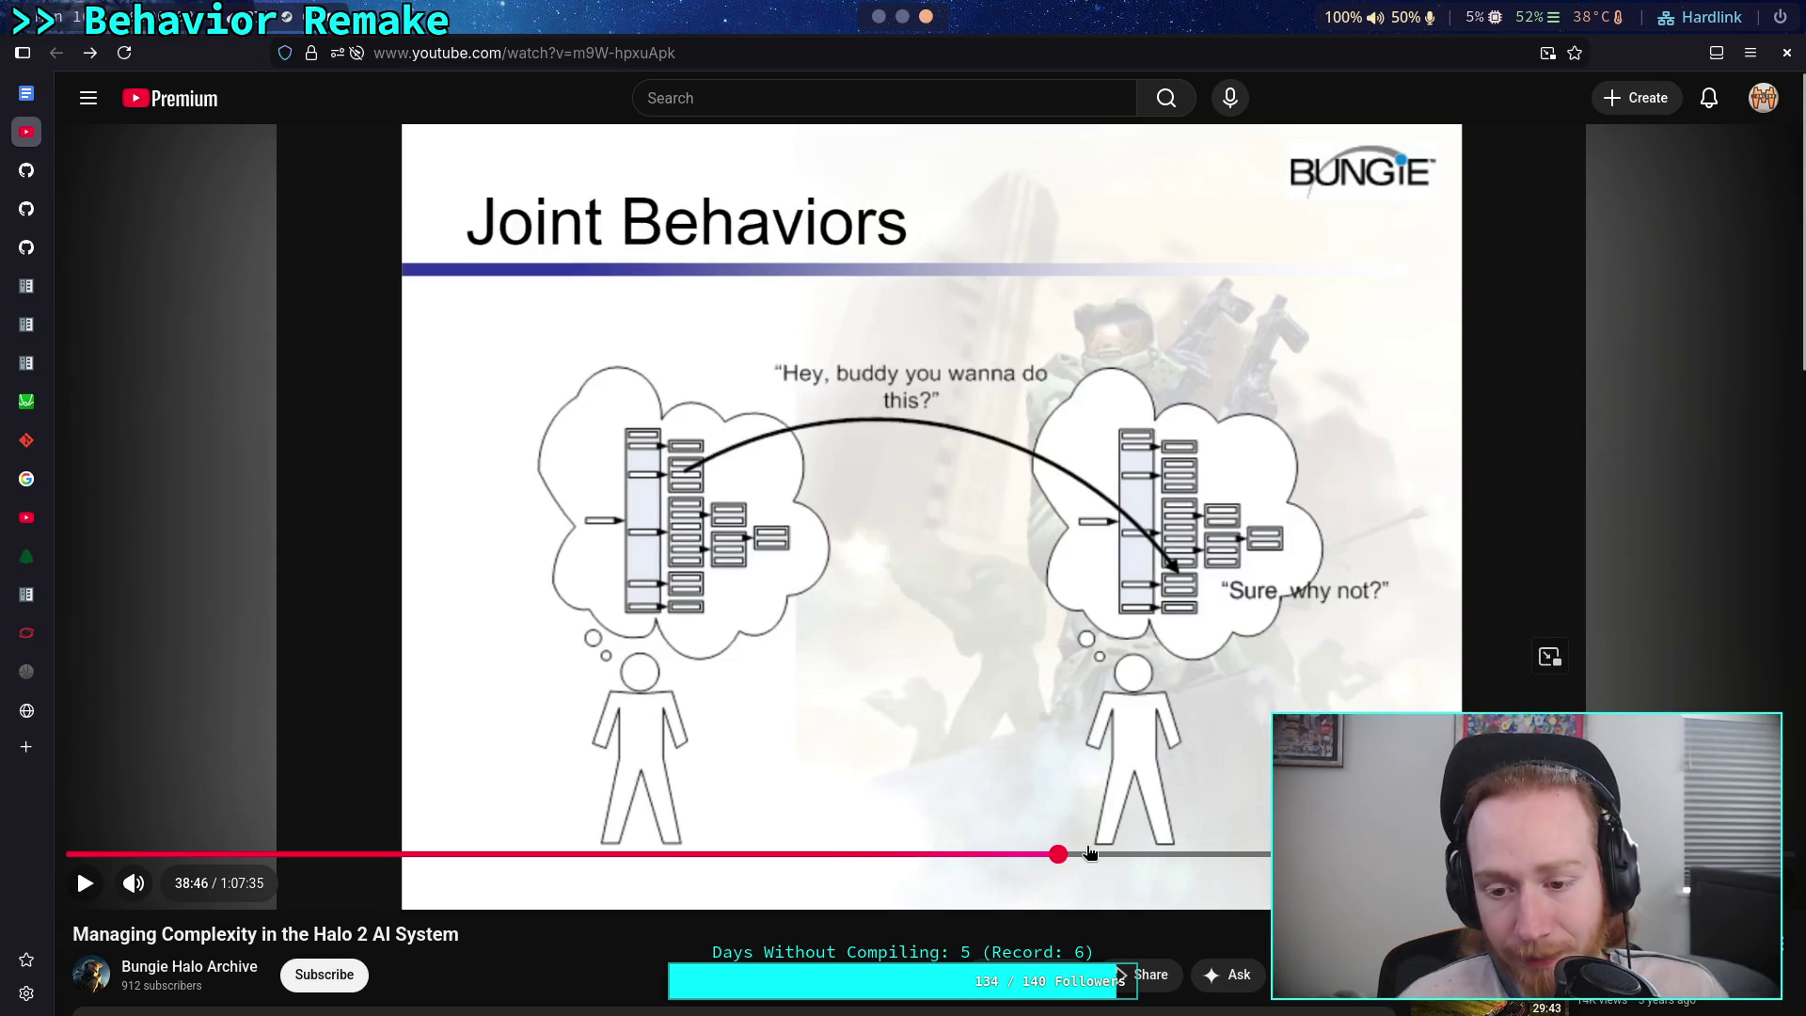